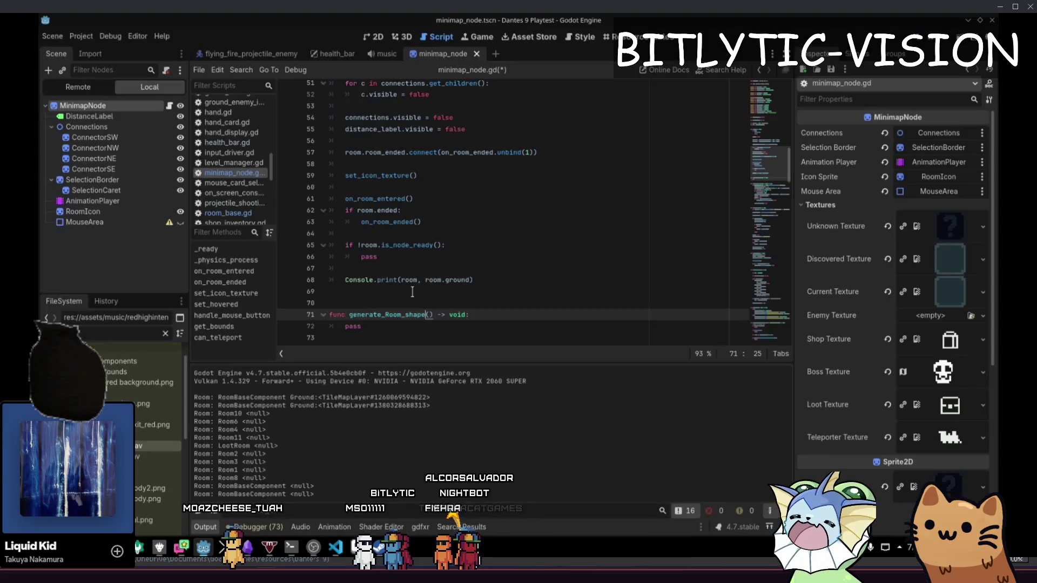
- Fix the function name's capitalisation and replace the ready check's pass with await room.ready
key(BackSpace)
key(BackSpace)
key(BackSpace)
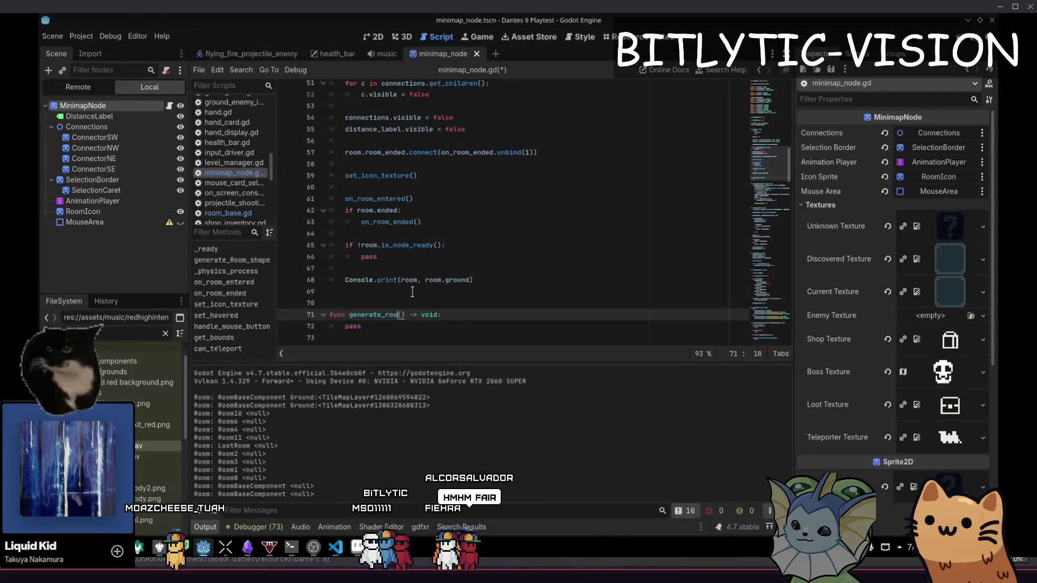
key(Up)
key(Up)
key(Up)
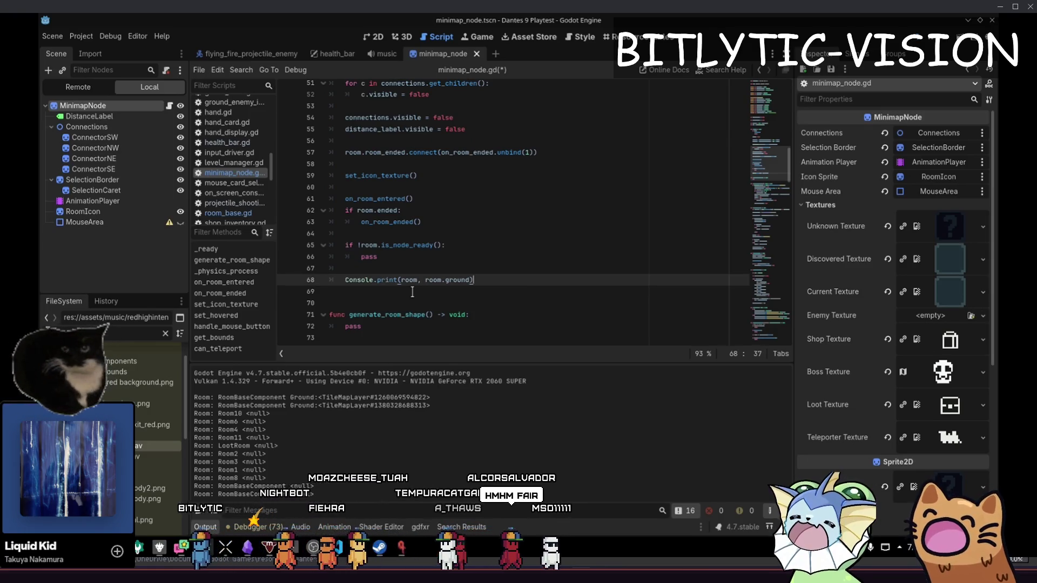
key(Up)
key(Up)
key(Home)
key(Delete)
key(Delete)
key(Delete)
text(ro)
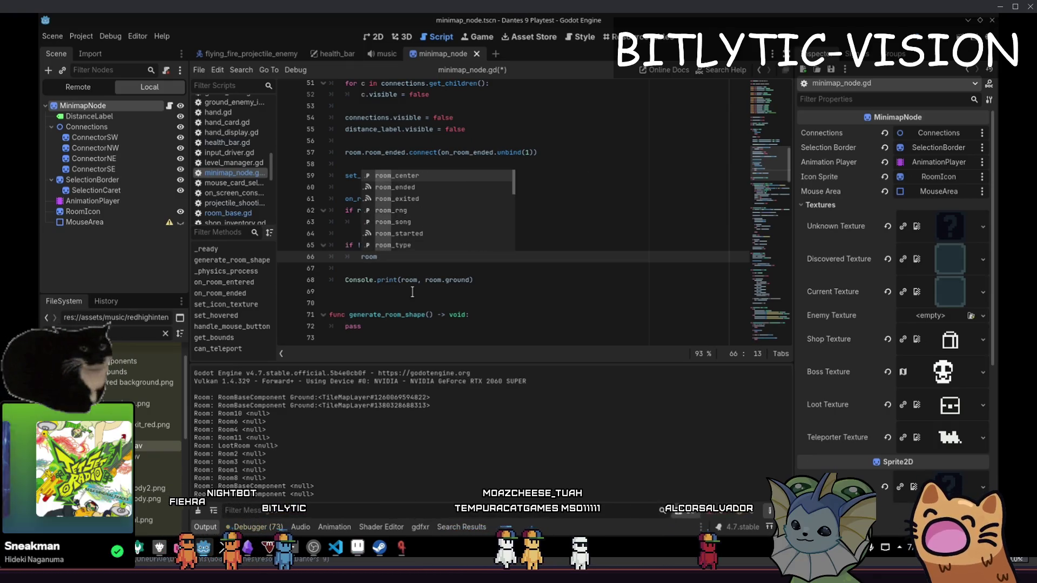
key(BackSpace)
key(BackSpace)
text(await room)
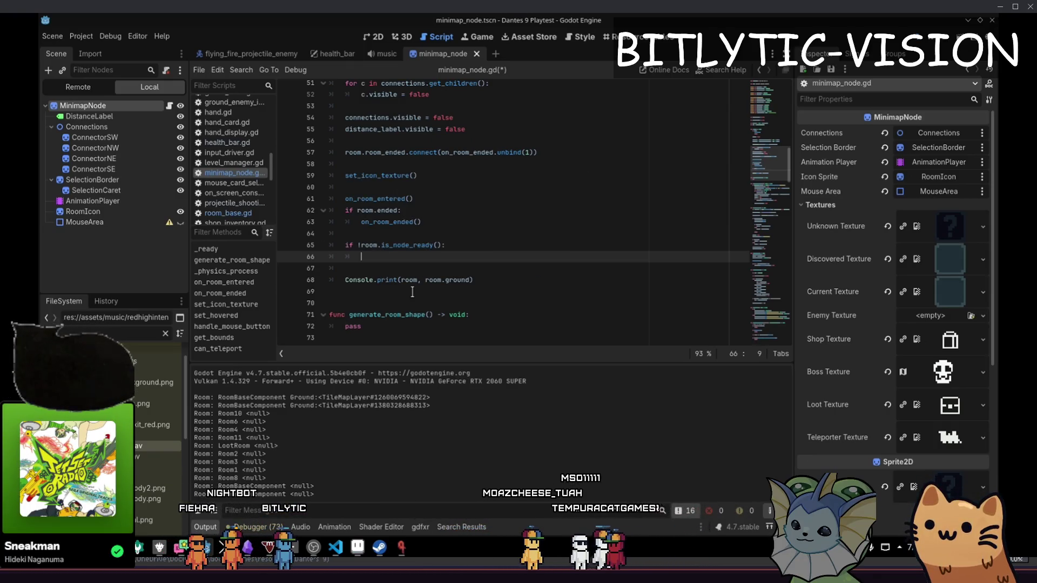
text(.ready)
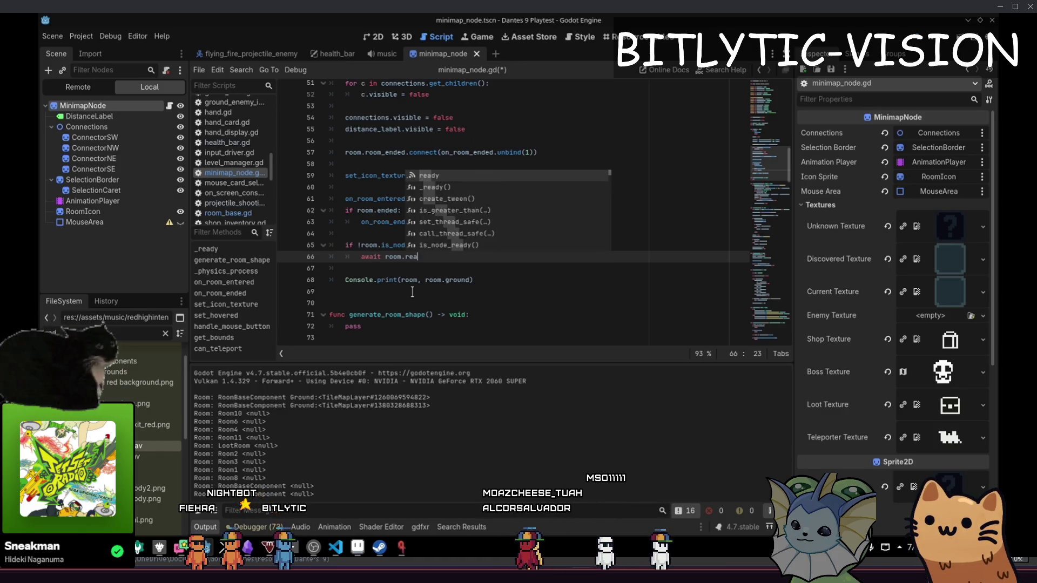
key(Return)
text(generate_room_shape())
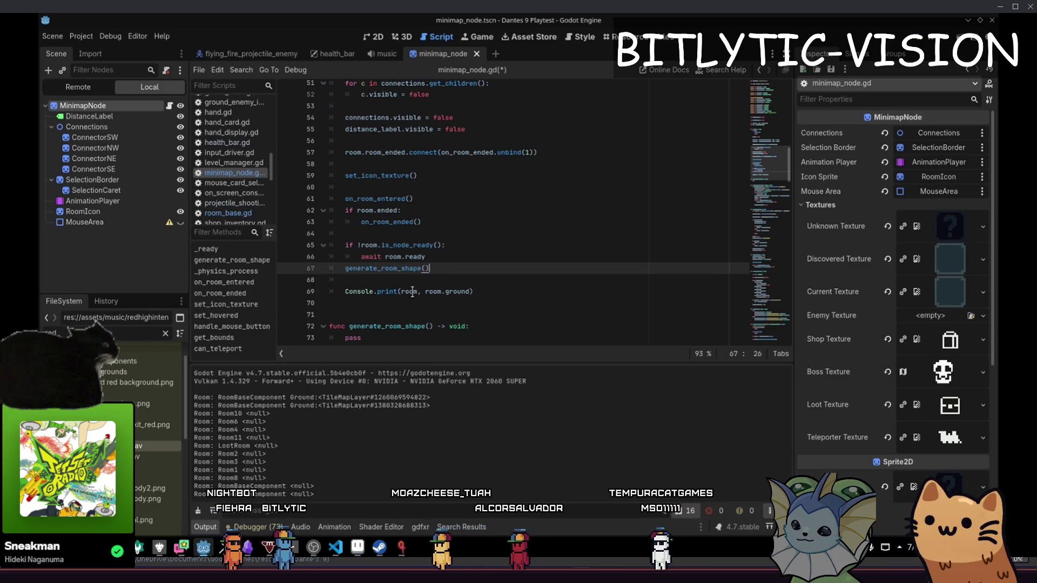
- Move Console.print(room, room.ground) into generate_room_shape in place of pass, then save and run
key(Down)
key(Down)
key(ctrl+shift+k)
key(ctrl+shift+k)
key(Down)
key(Down)
key(shift+End)
text(Console.print(room, room.)
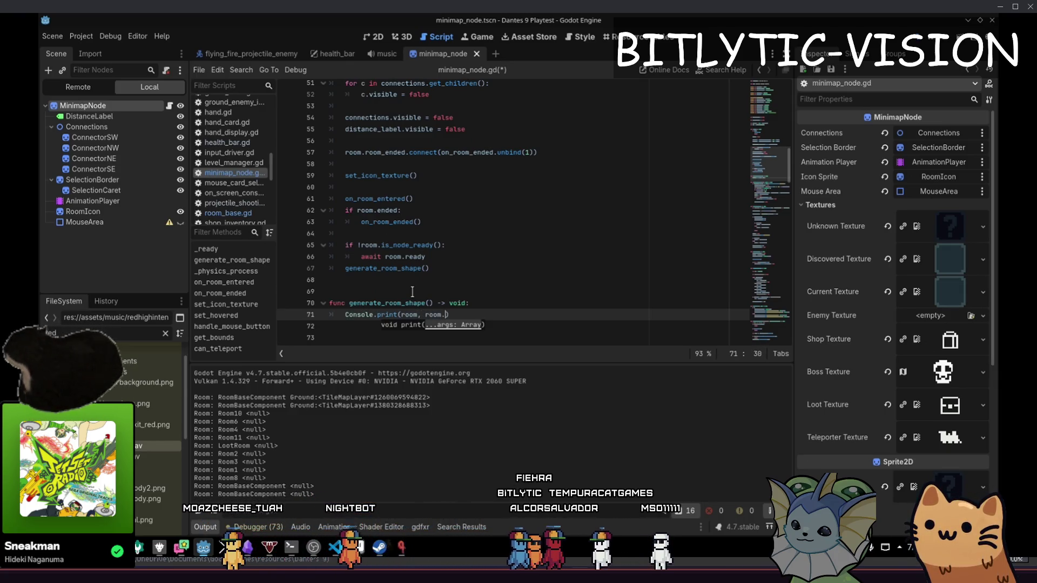
text(ground)
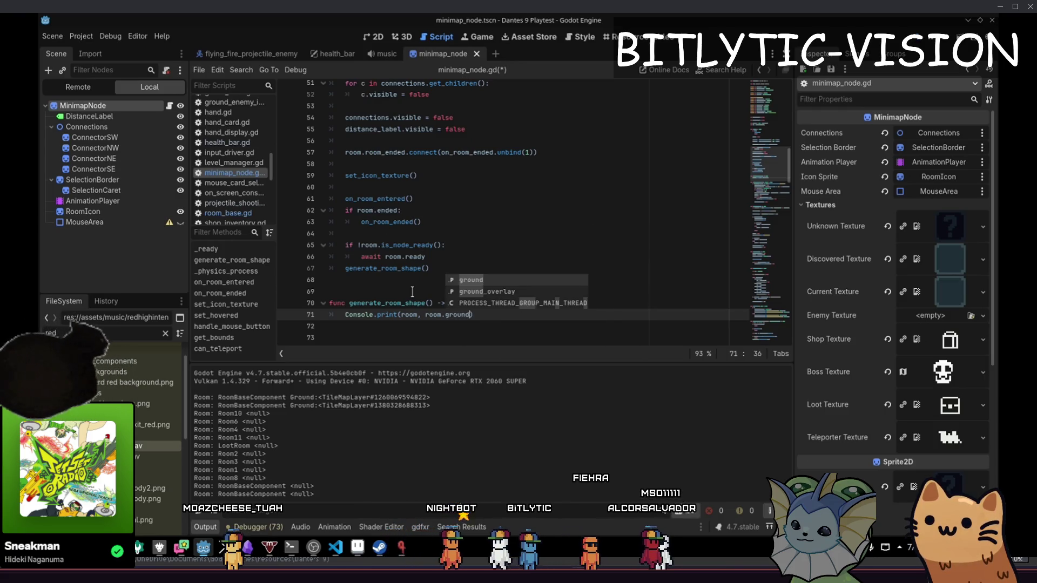
key(ctrl+s)
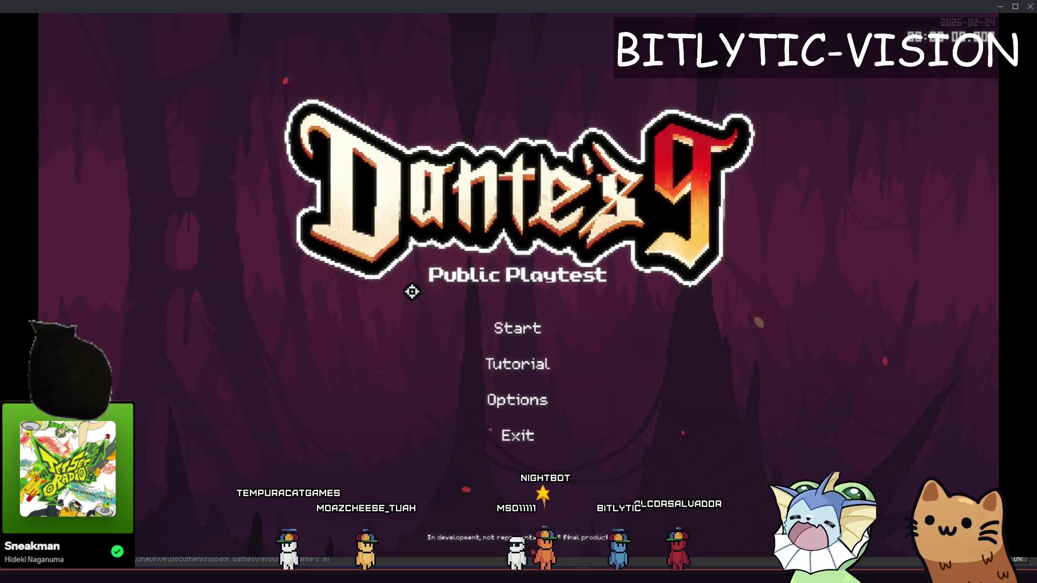
- Start a new run, load another room from the debug menu, walk right into Room10, then quit
key(Return)
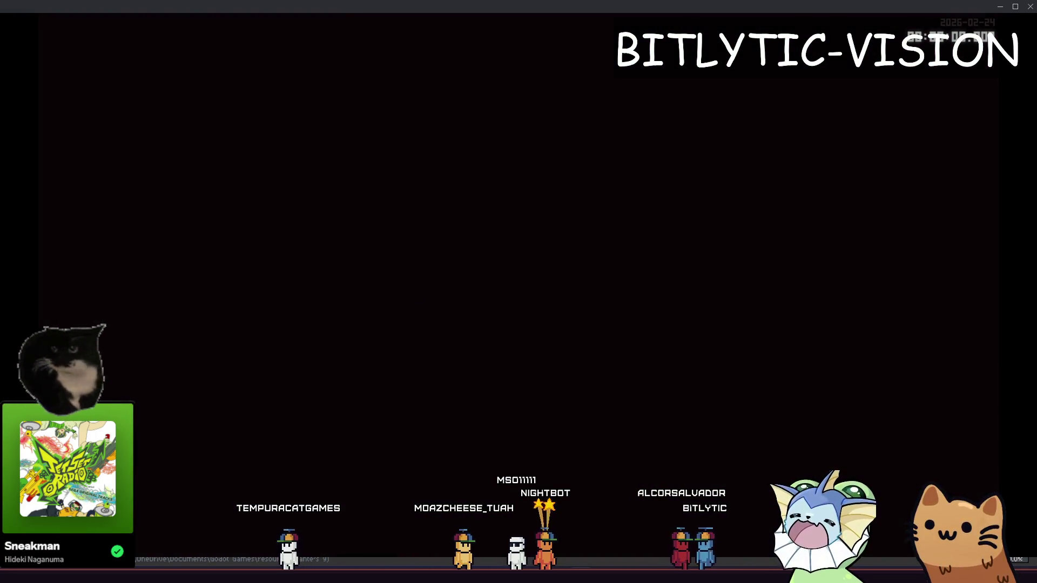
key(grave)
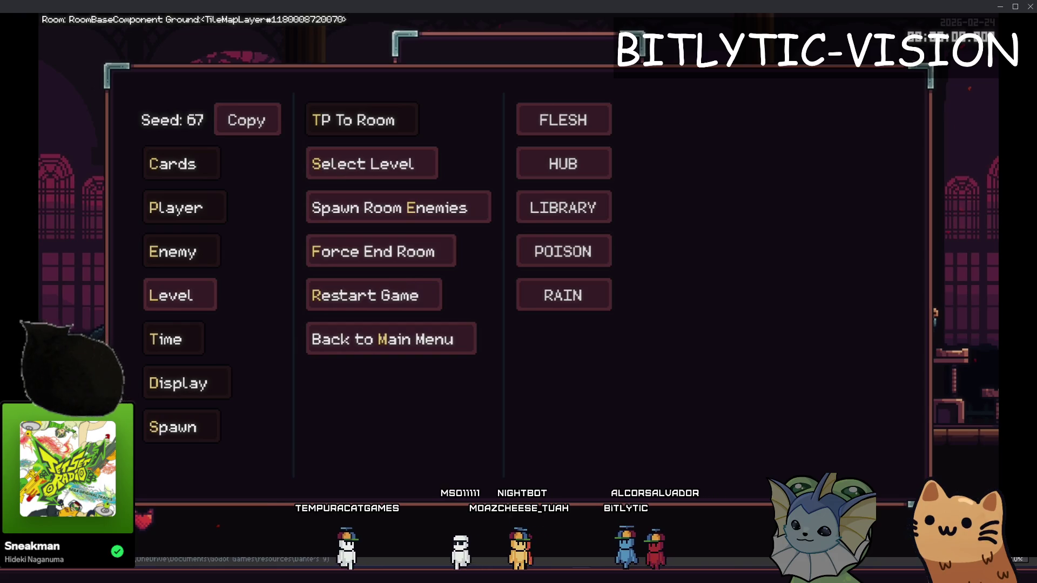
click(412, 291)
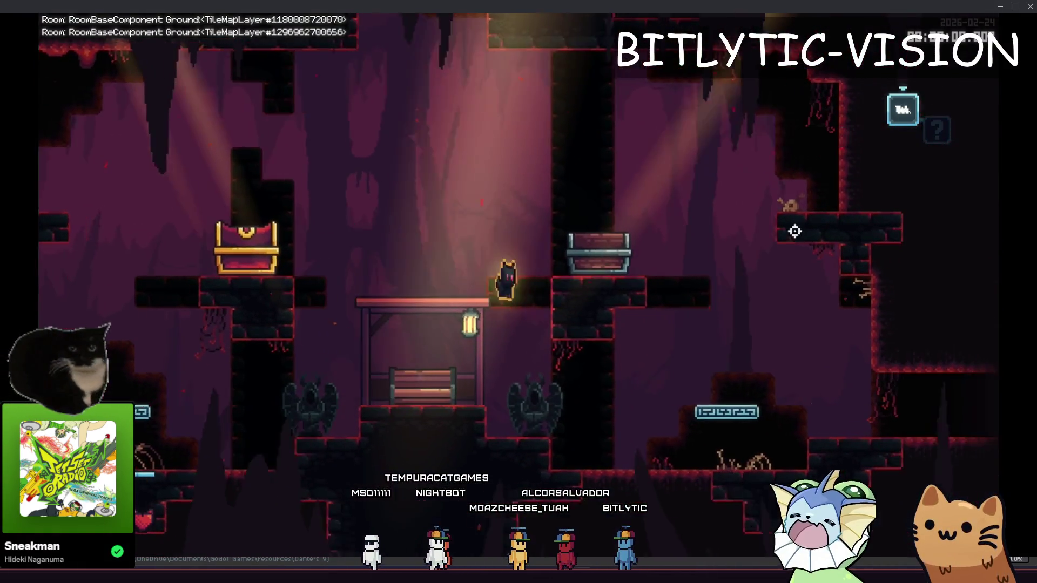
key(d)
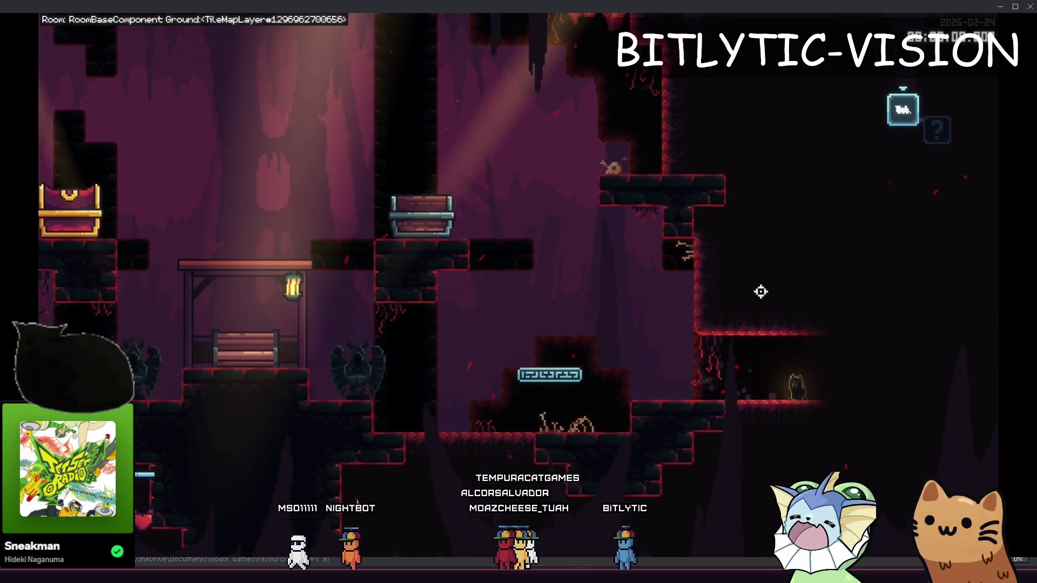
key(d)
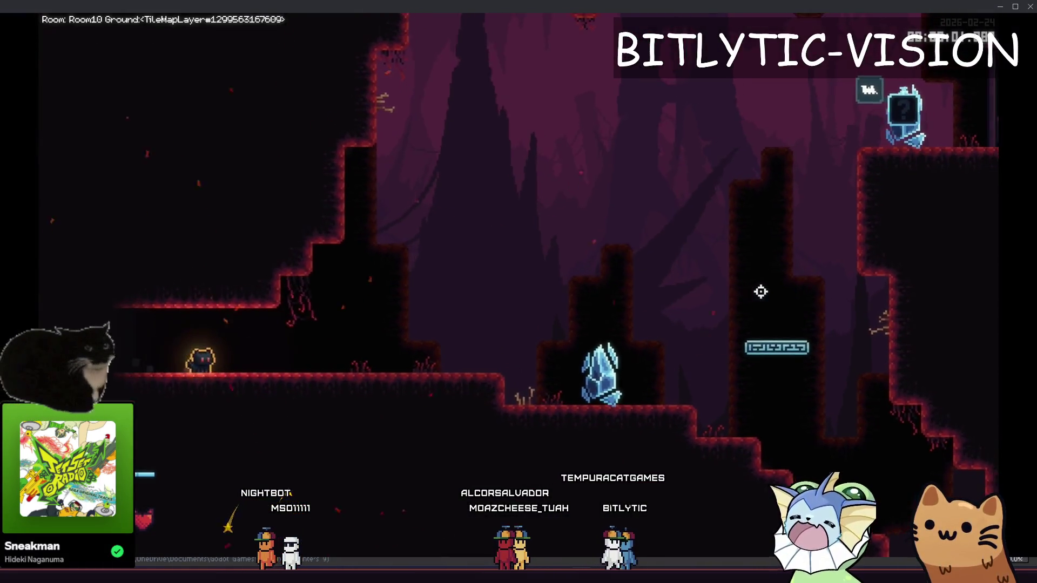
key(d)
key(Tab)
key(alt+F4)
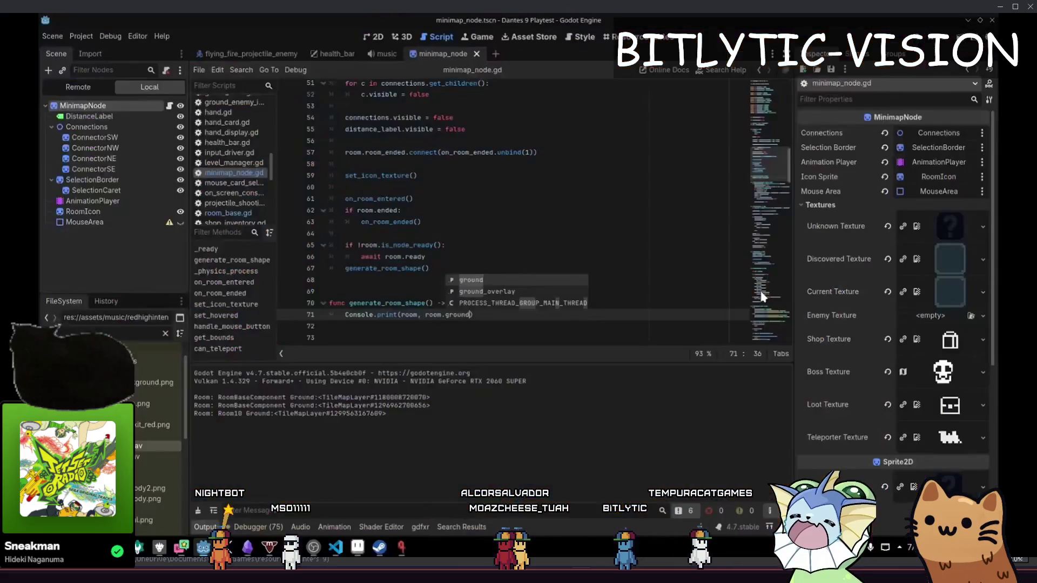
- Declare a tilemap variable of type TileMapLayer set to room.ground in generate_room_shape
key(Escape)
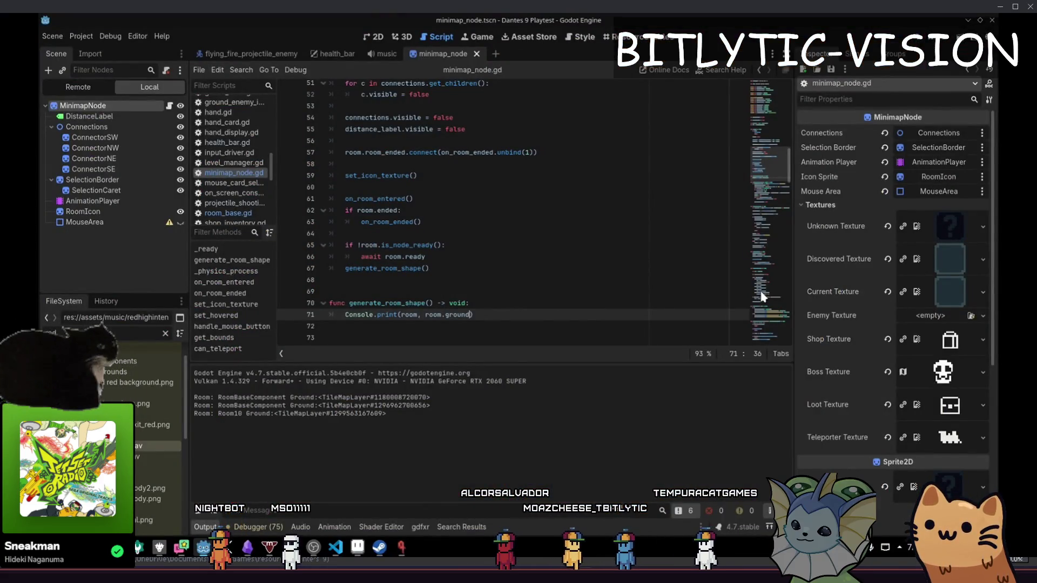
key(Return)
key(Return)
key(Down)
key(Down)
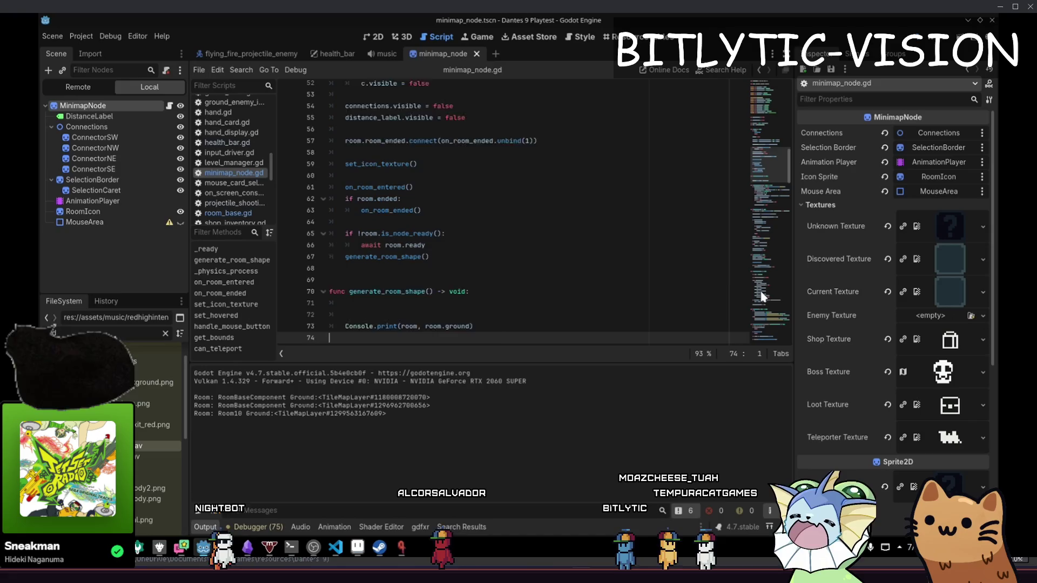
key(Up)
key(Up)
key(Up)
key(ctrl+s)
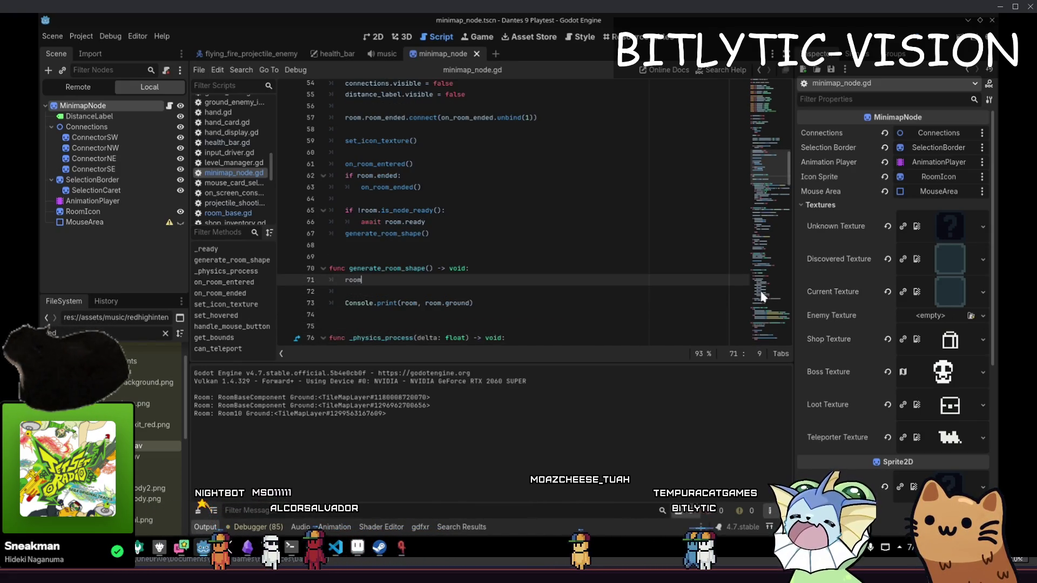
key(BackSpace)
key(BackSpace)
key(BackSpace)
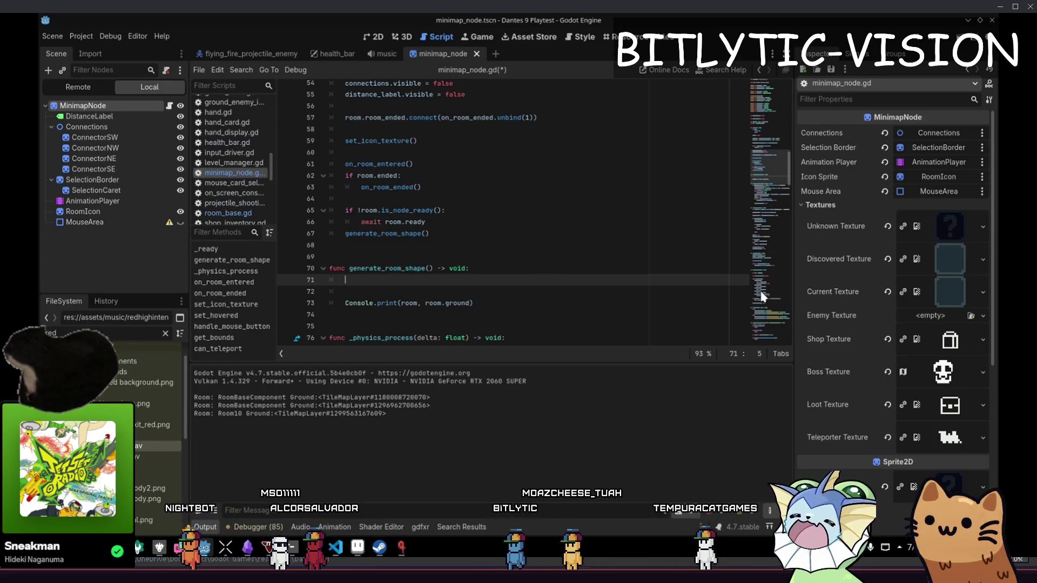
text(room.ground)
key(Home)
text(var tile)
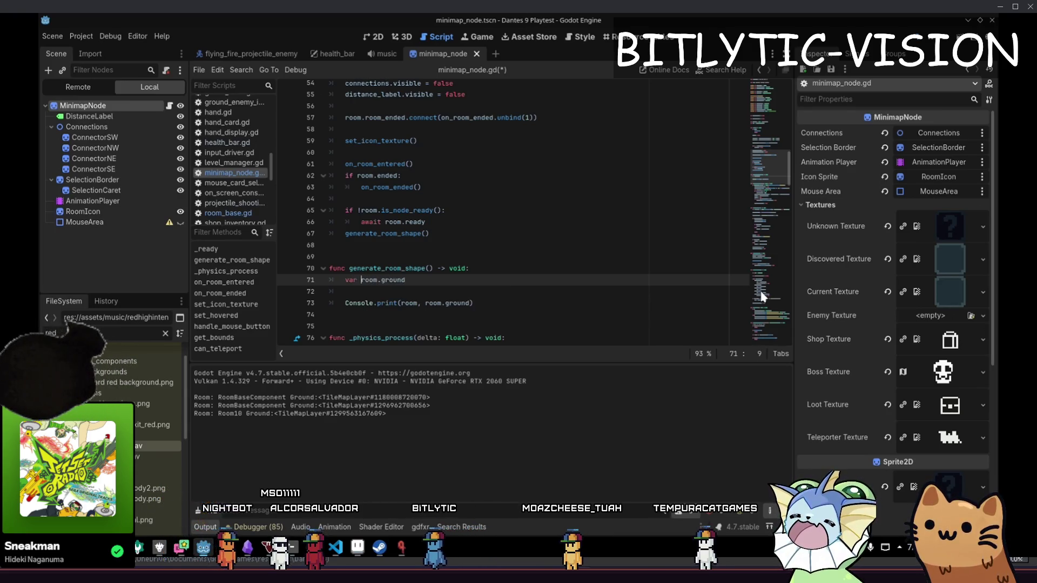
text(map :=)
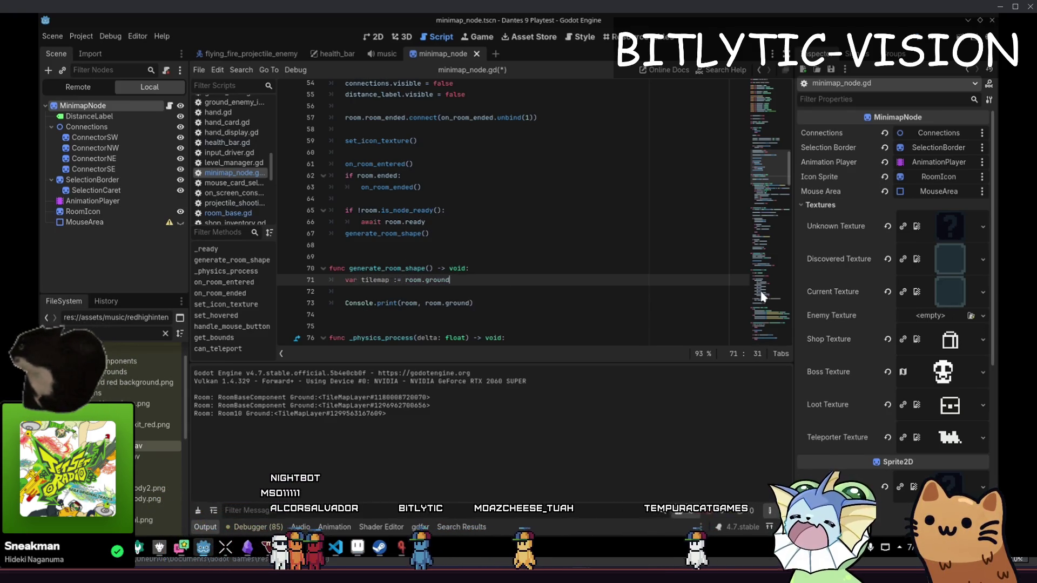
key(Left)
key(Left)
text(Tiole)
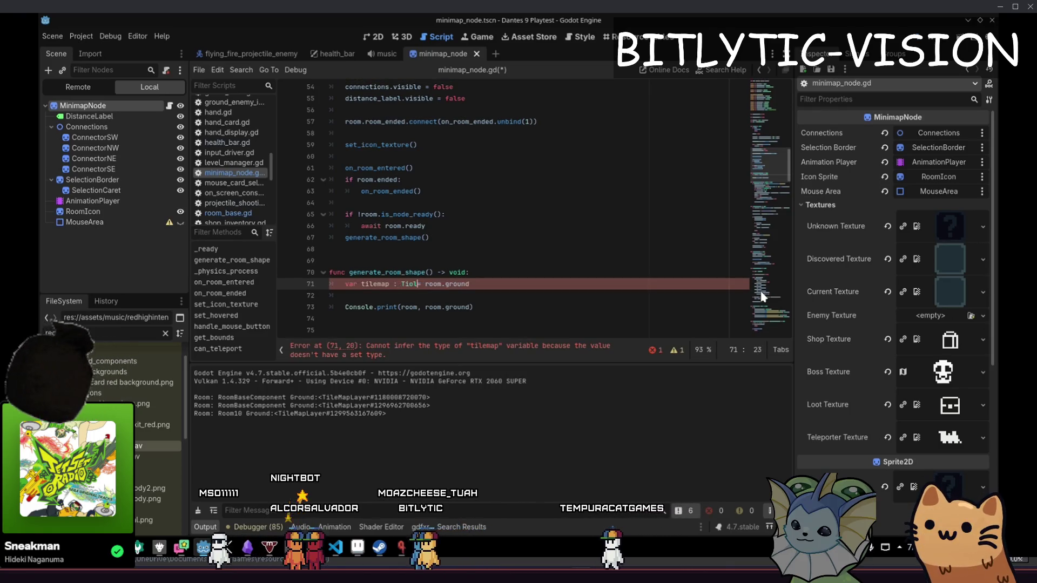
key(BackSpace)
key(BackSpace)
key(BackSpace)
text(leMapLay)
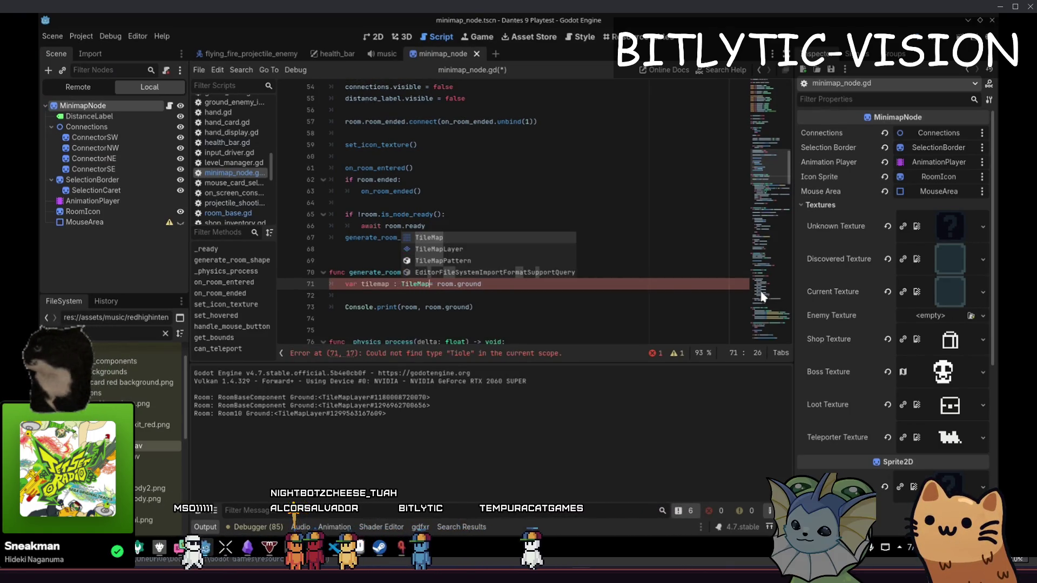
key(Return)
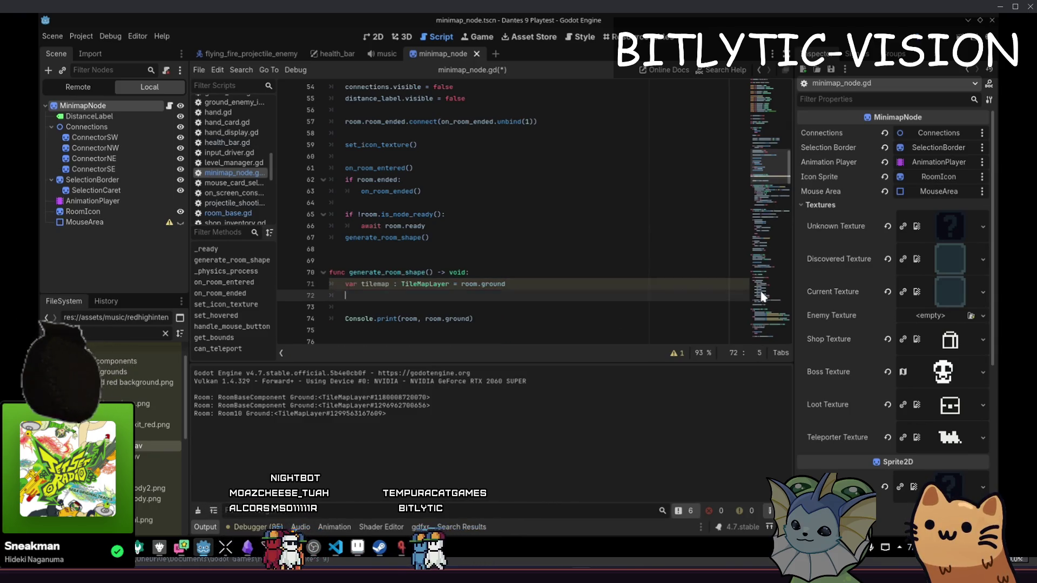
- Print tilemap.get_cell_tile_data(Vector2i(0, 0)), then launch the game and open its debug menu
key(End)
key(Return)
key(Return)
text(get_cell)
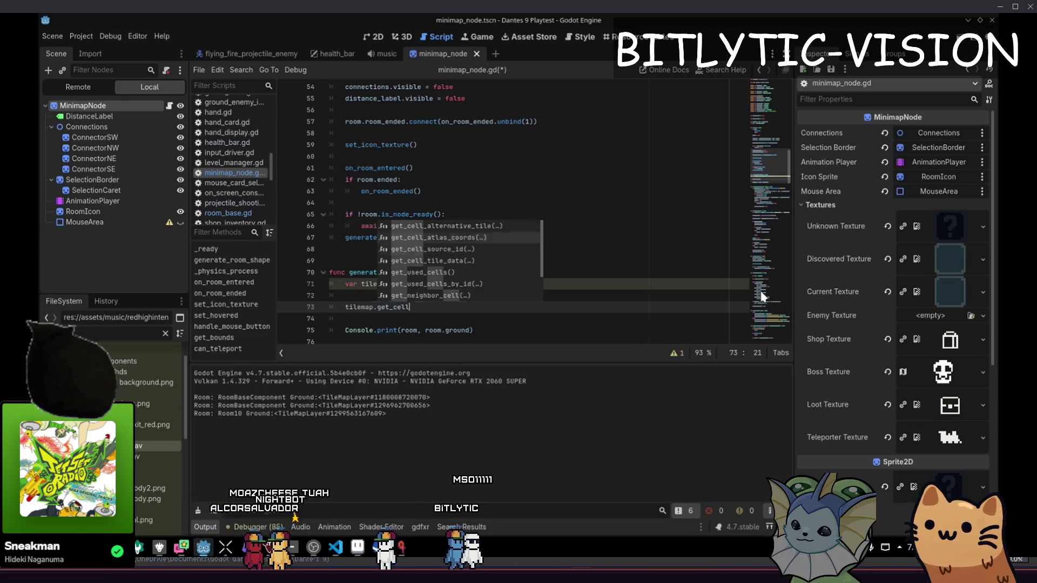
text(_tile)
key(Return)
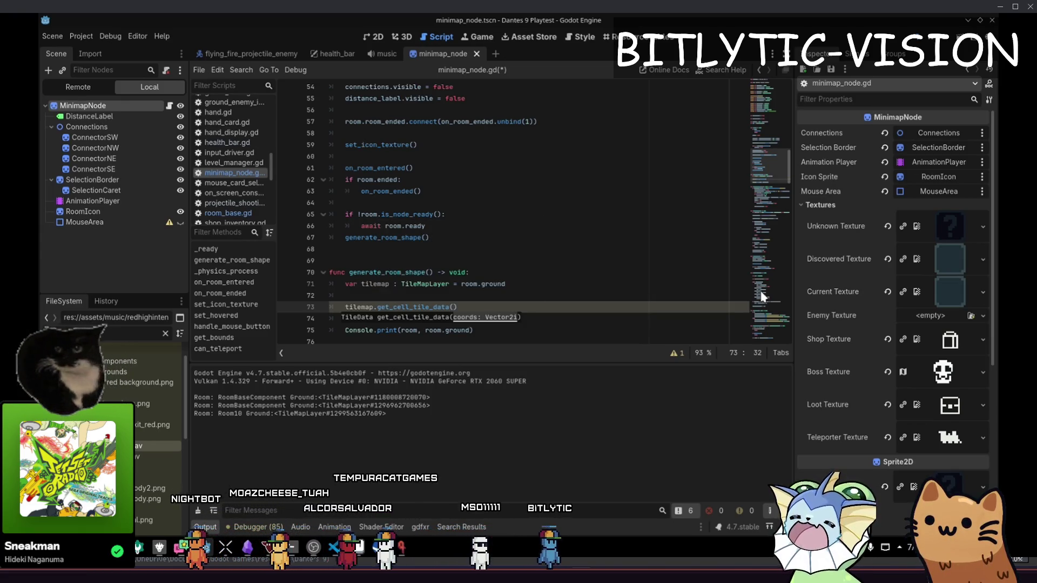
text(tor2i()
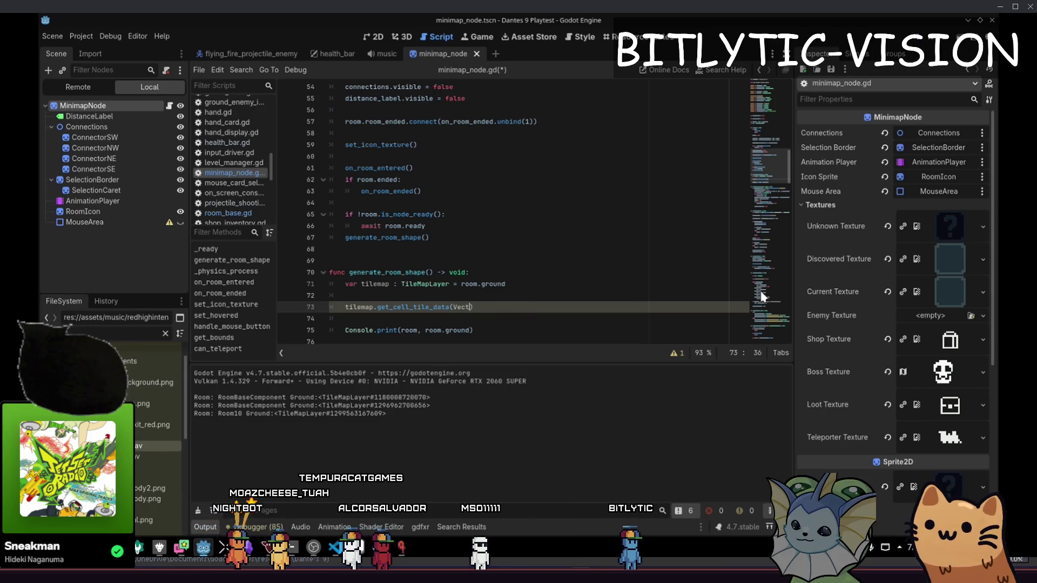
text(0, 0)
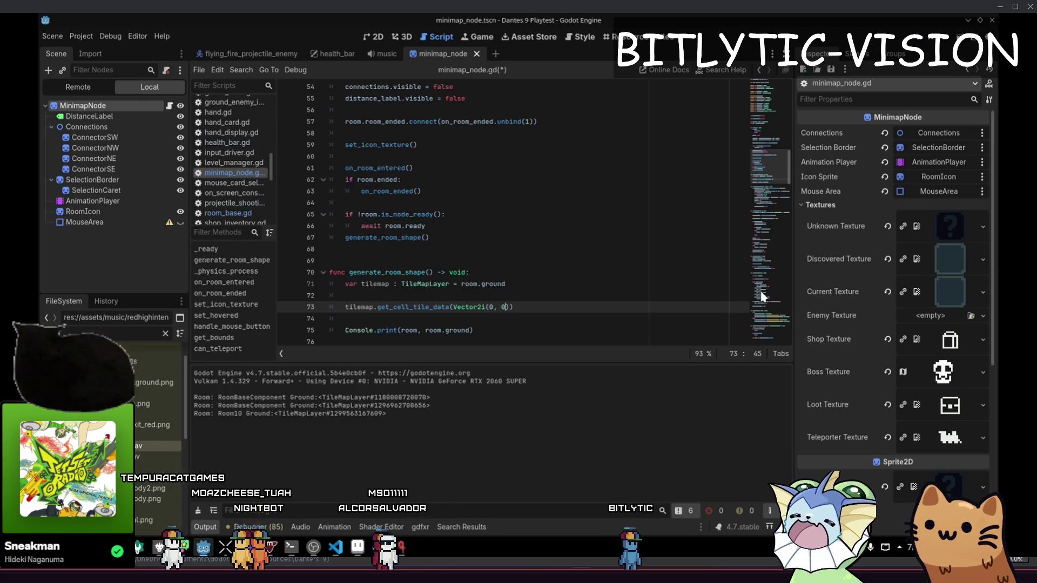
key(Home)
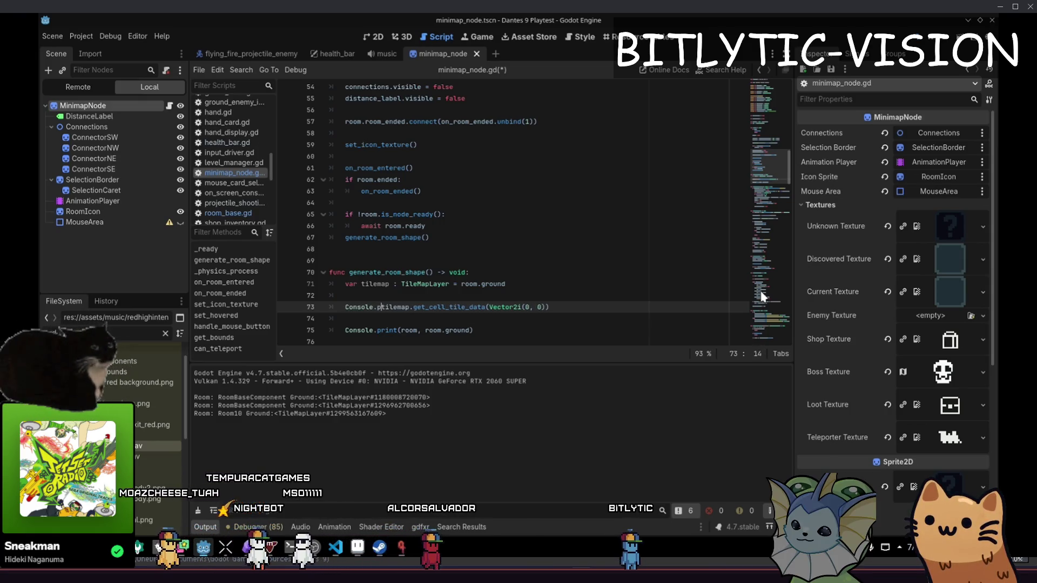
key(F5)
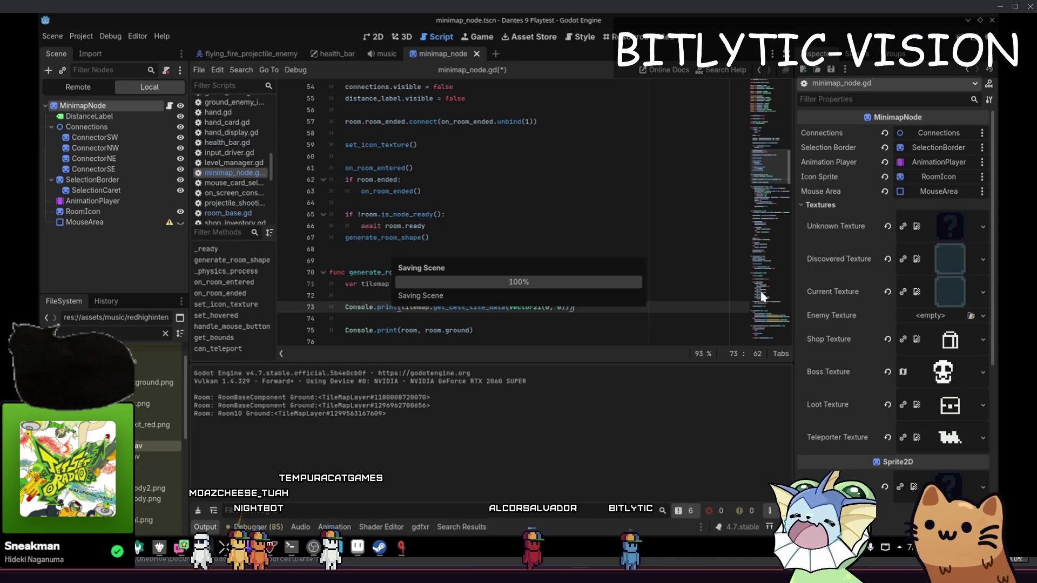
key(grave)
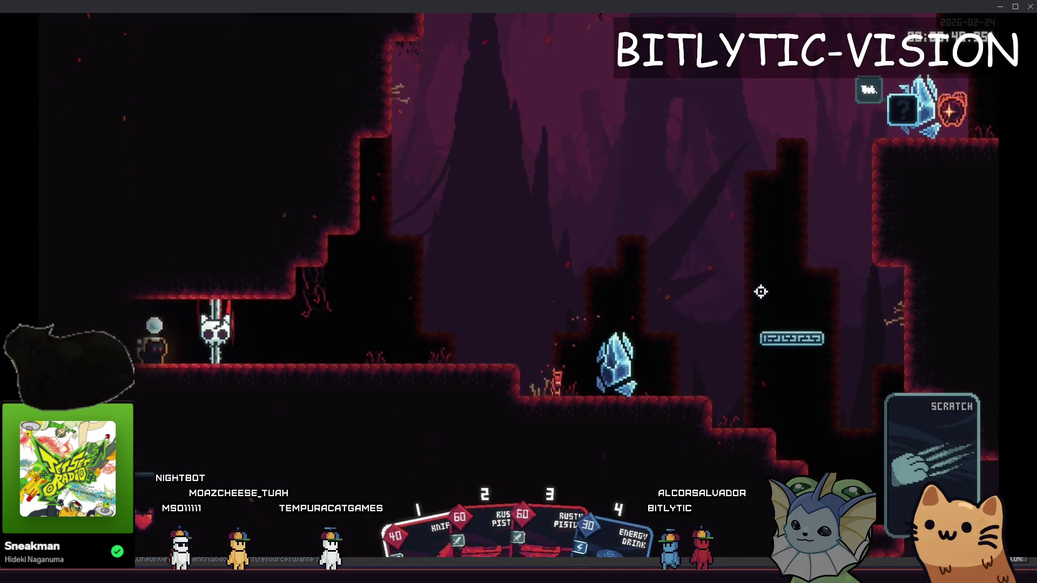
- Teleport to two different rooms, check the full map overlay, then close the game
key(F1)
click(761, 292)
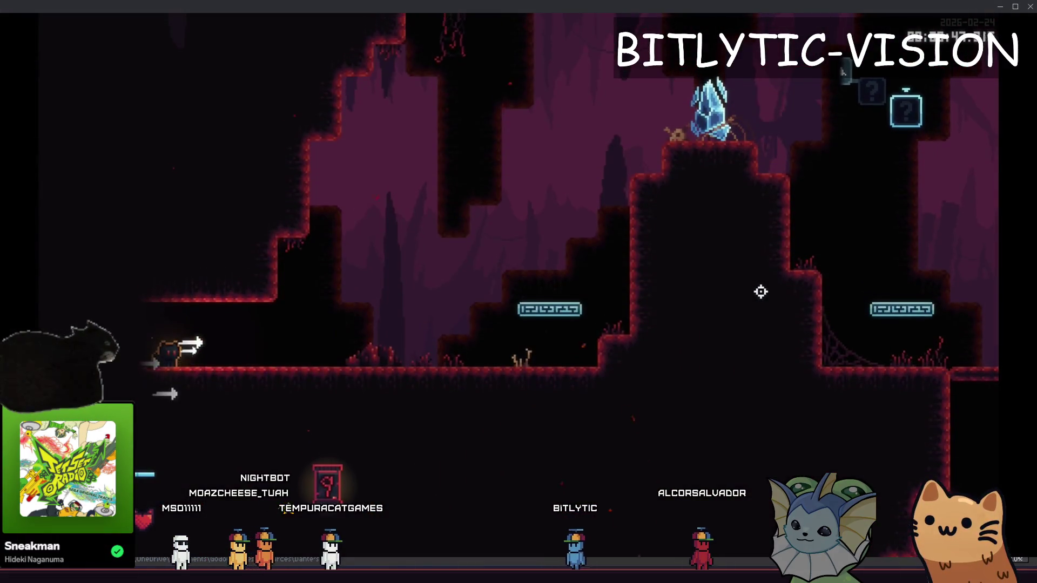
key(F1)
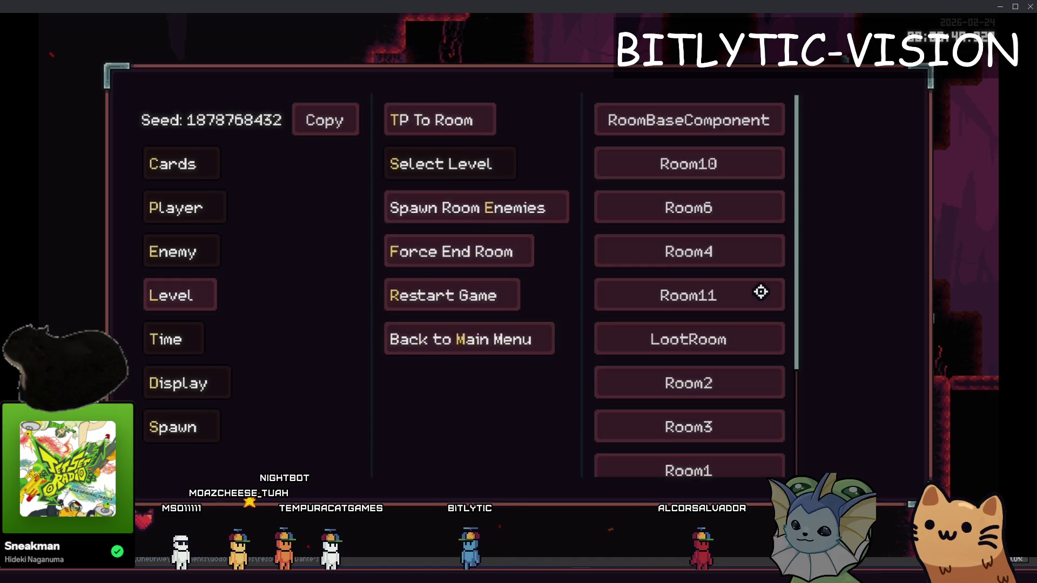
click(761, 292)
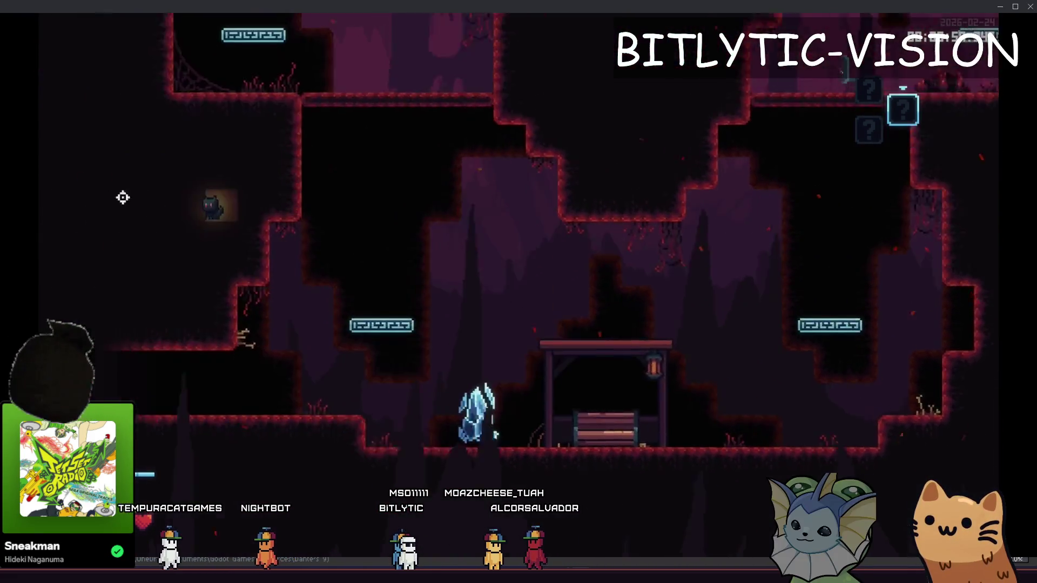
key(m)
key(m)
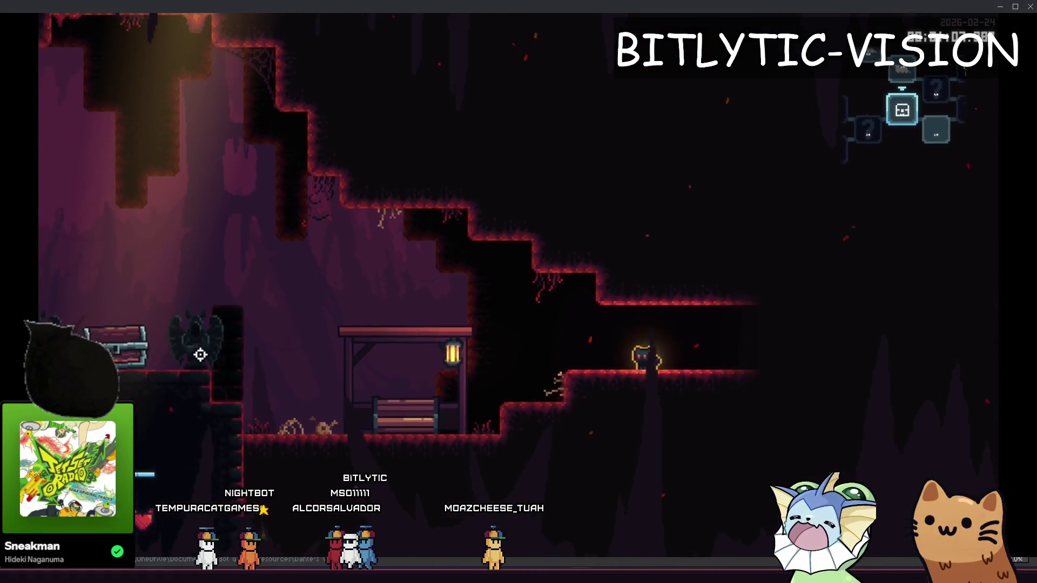
key(alt+F4)
click(440, 212)
text(room.ready.)
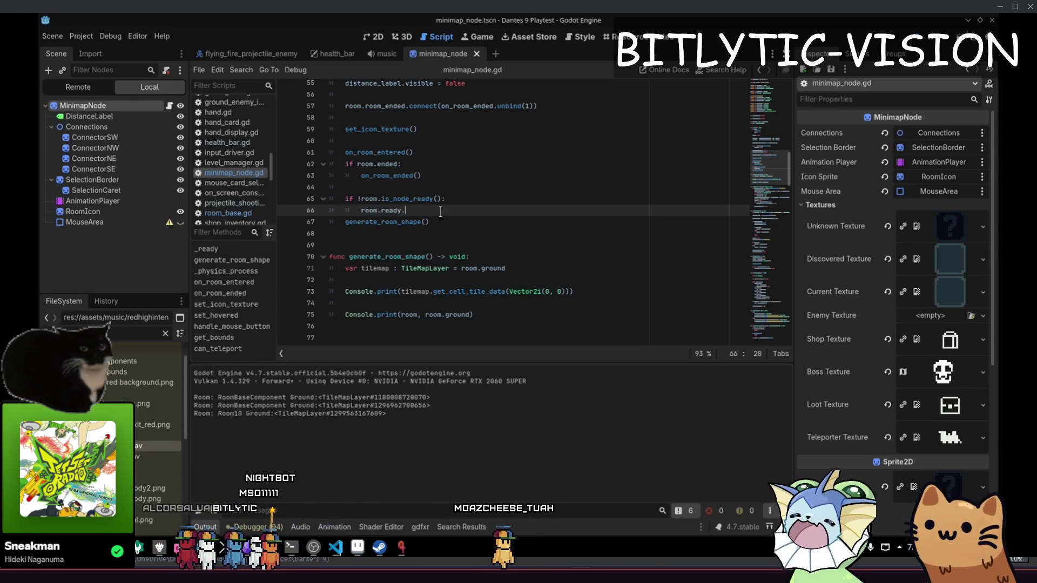
- Use room.ready.connect(generate_room_shape), with an else branch calling generate_room_shape() directly, then run
text(connect(gener)
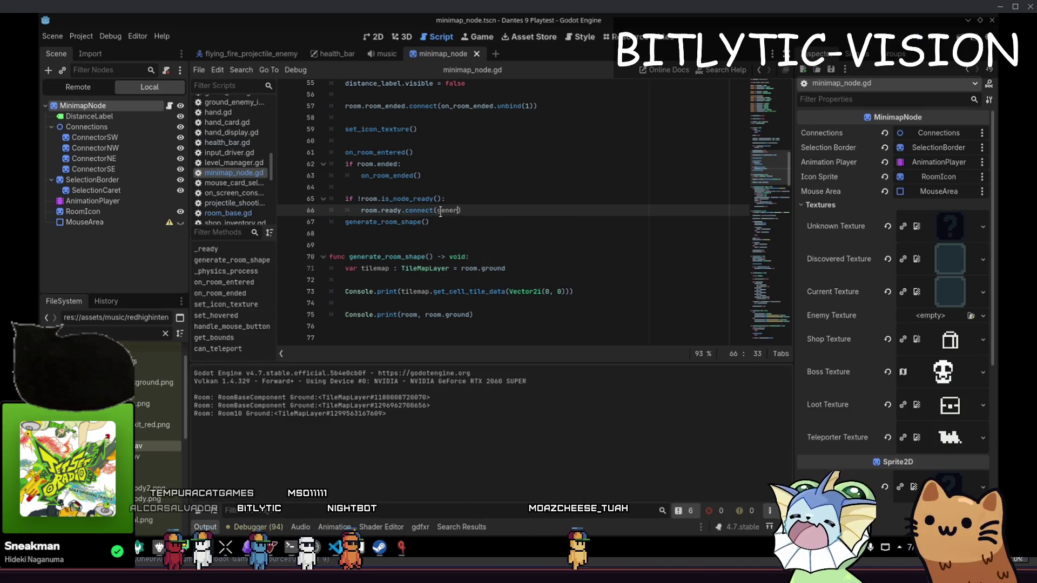
key(Return)
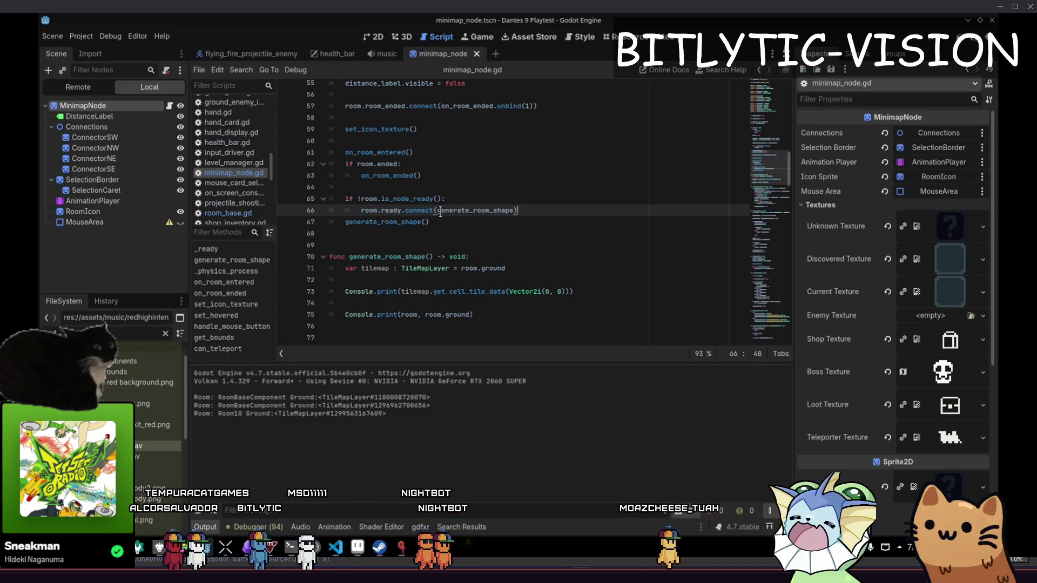
key(Return)
key(Return)
key(Down)
key(Home)
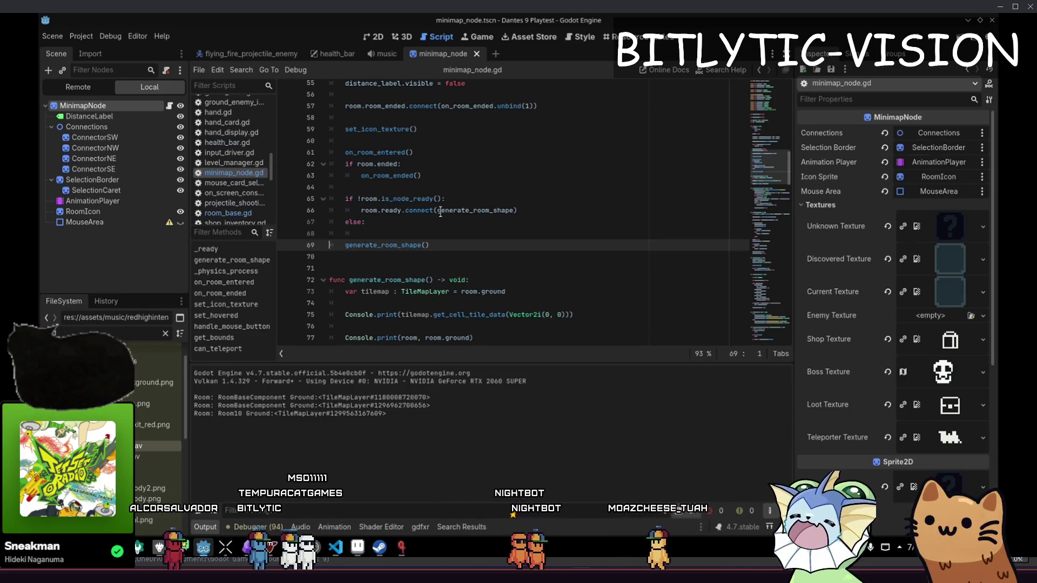
key(ctrl+z)
key(ctrl+s)
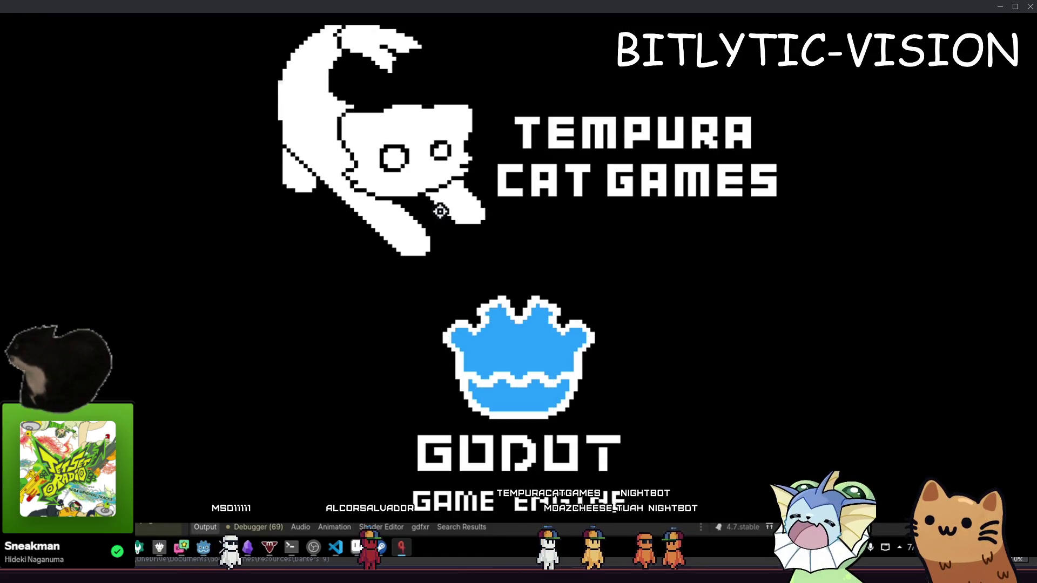
- Go to Options, switch to the controller page, and begin rebinding Move Right
key(Down)
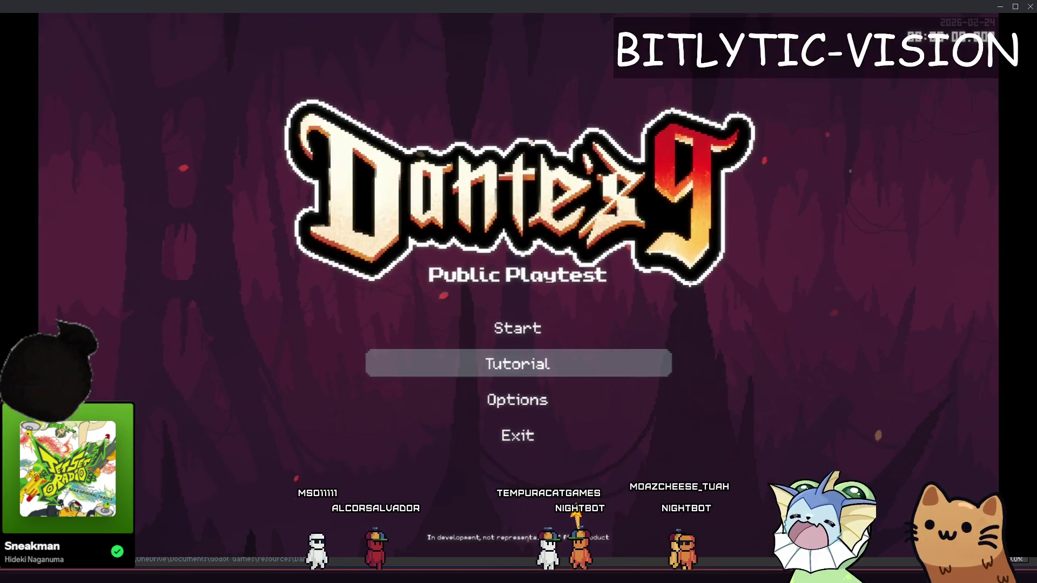
key(Down)
key(Return)
key(e)
key(e)
key(e)
key(Down)
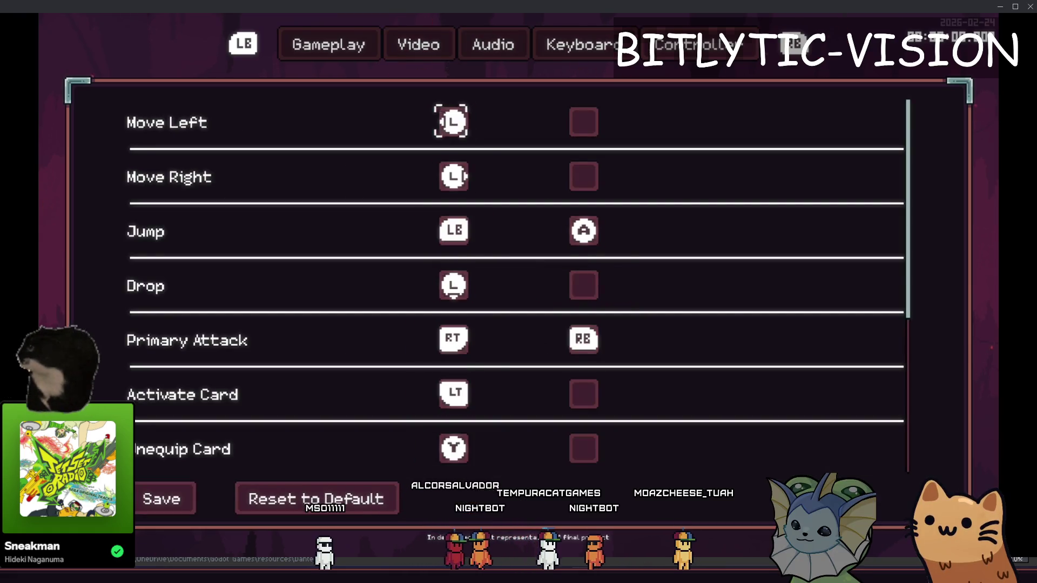
key(Return)
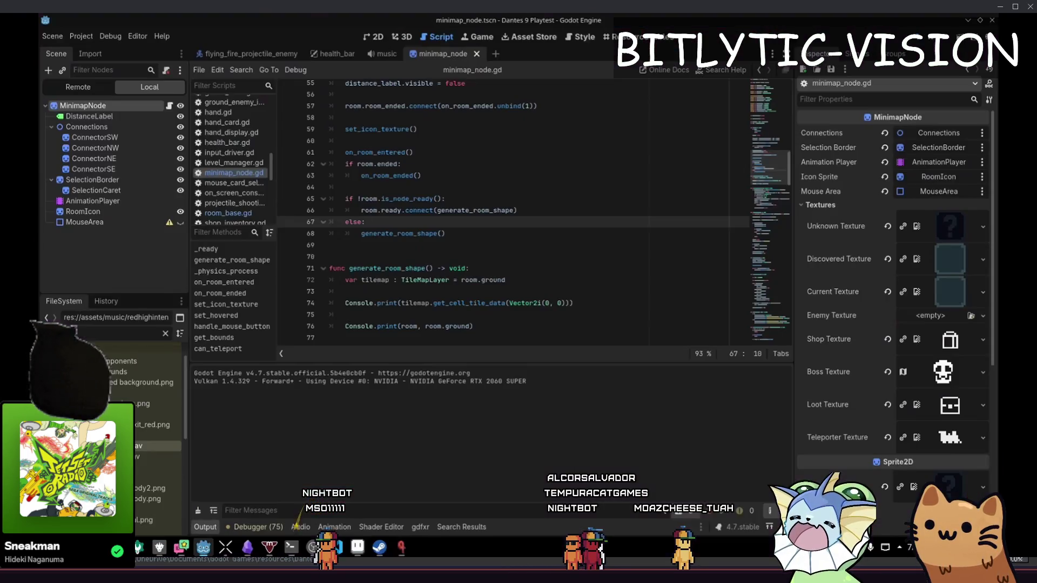
- Add an 'L3 & R3 don't exist' checklist item to the Obsidian playtest notes, then return to Godot
click(248, 548)
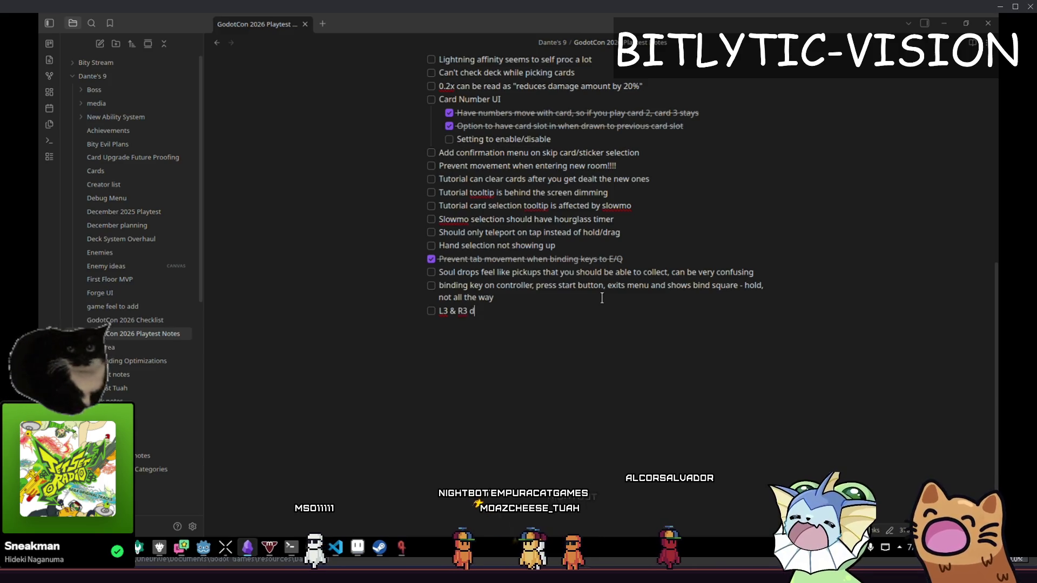
text(on't exist)
key(alt+Tab)
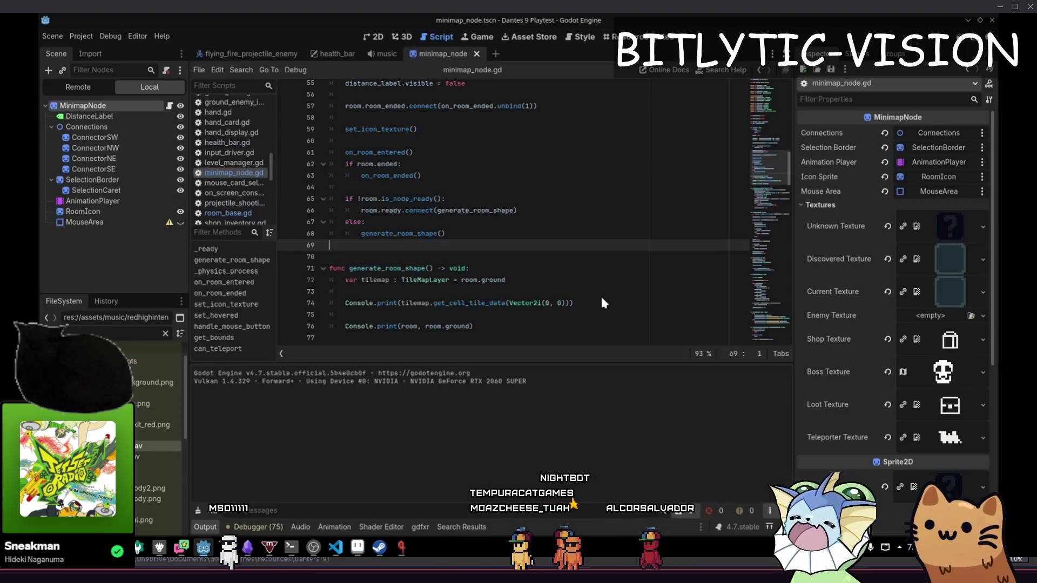
key(shift+alt+o)
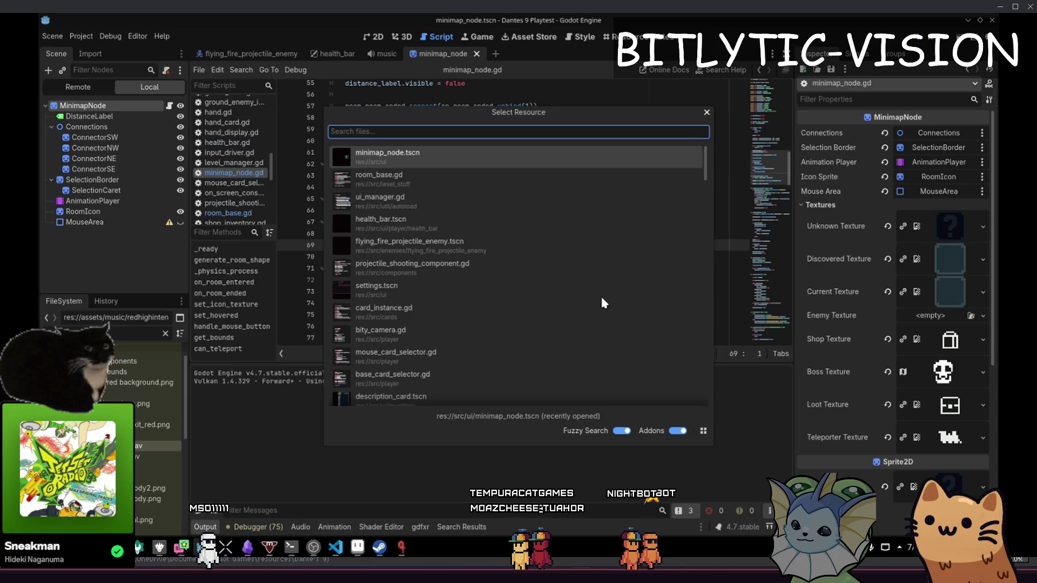
- Filter the quick-open file list by 'controller remapp' to find the remap scripts
key(alt+Tab)
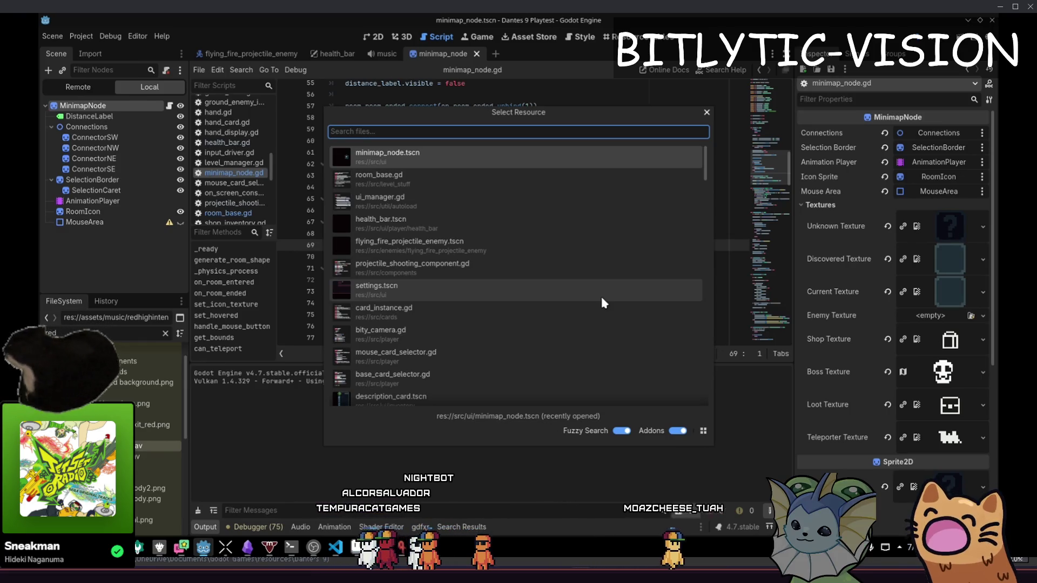
text(minimap)
key(BackSpace)
key(BackSpace)
key(BackSpace)
text(inimap)
key(BackSpace)
key(BackSpace)
key(BackSpace)
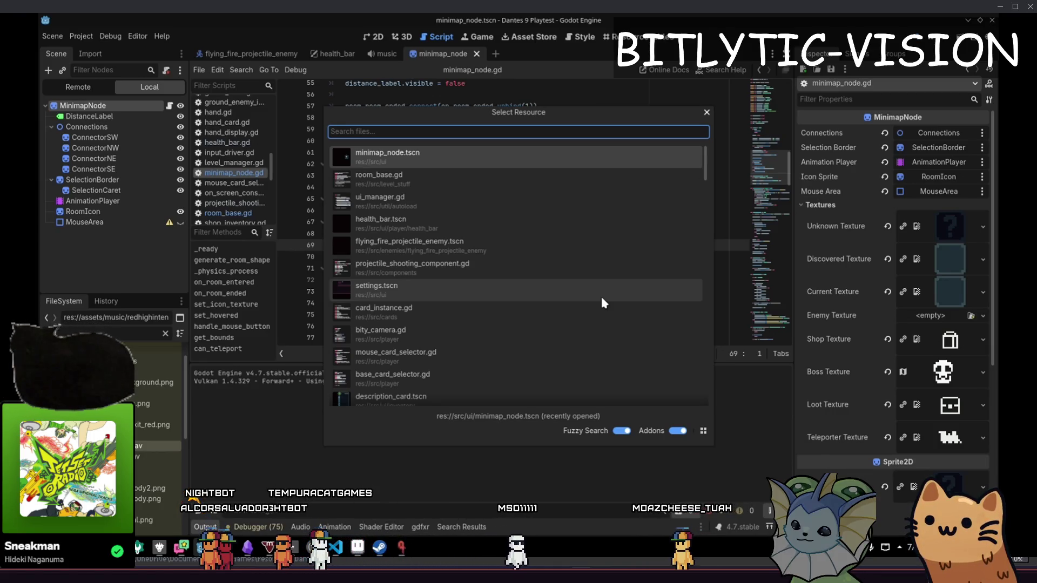
text(backg)
key(ctrl+a)
key(BackSpace)
text(controller remapp)
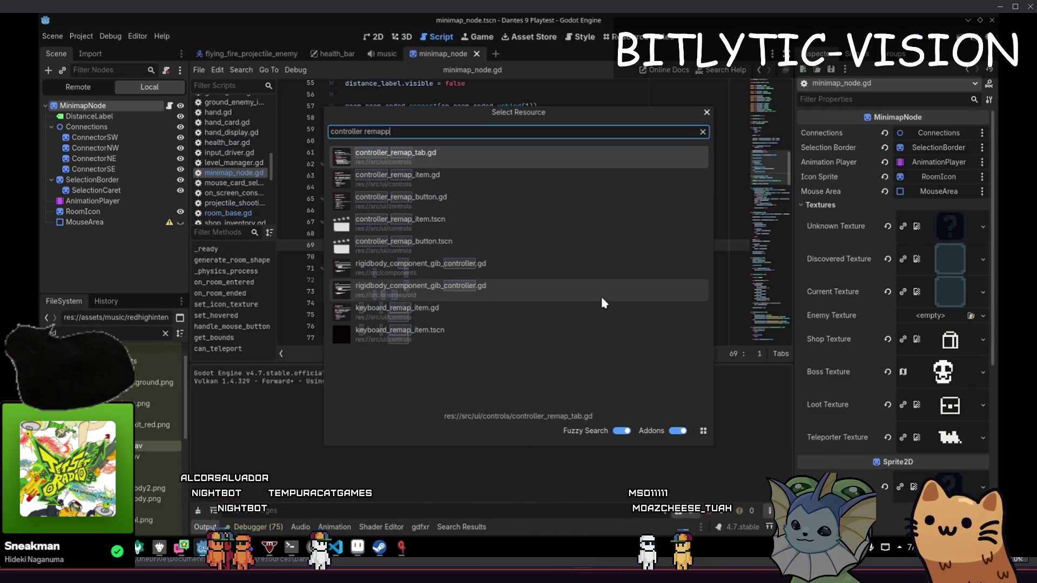
- Open controller_remap_item.gd and locate the is_visible_in_tree check in its input handler
key(Down)
key(Return)
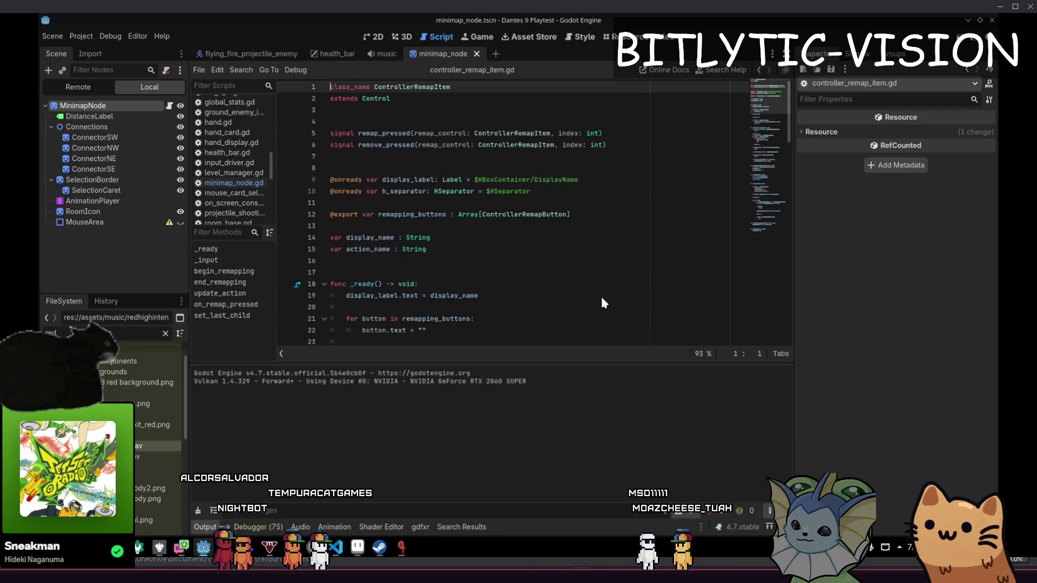
key(Page_Down)
key(Page_Down)
key(Page_Down)
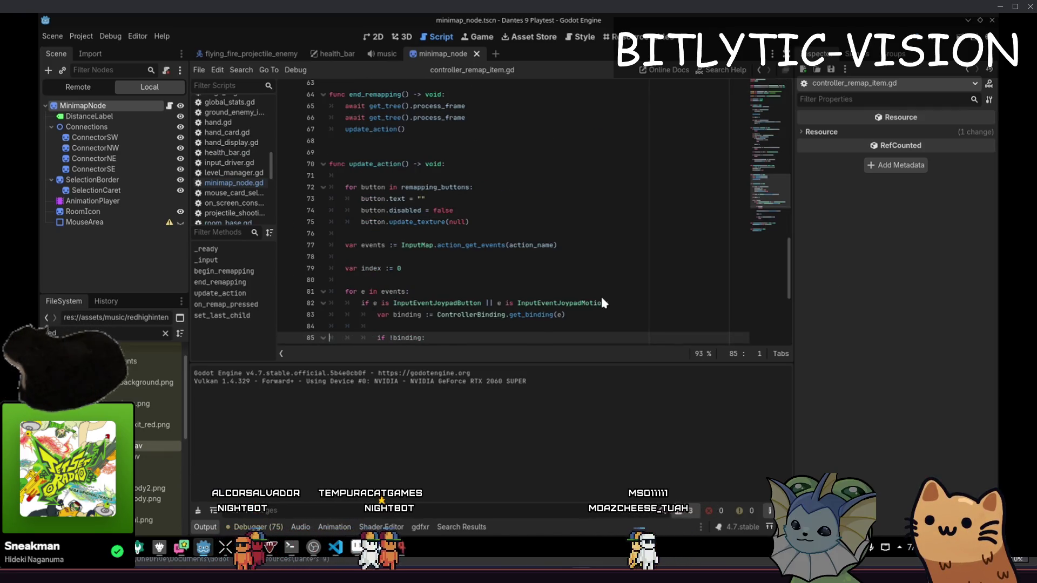
key(Page_Down)
key(Page_Up)
key(Page_Down)
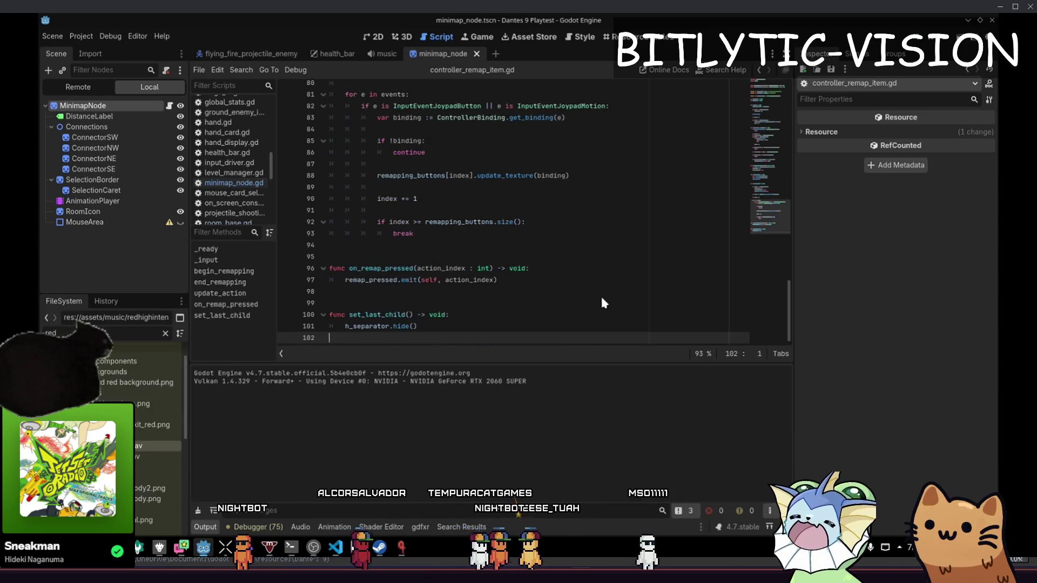
key(ctrl+f)
text(is_visible_in_tree() || ControlRemapper.remapping:)
key(Escape)
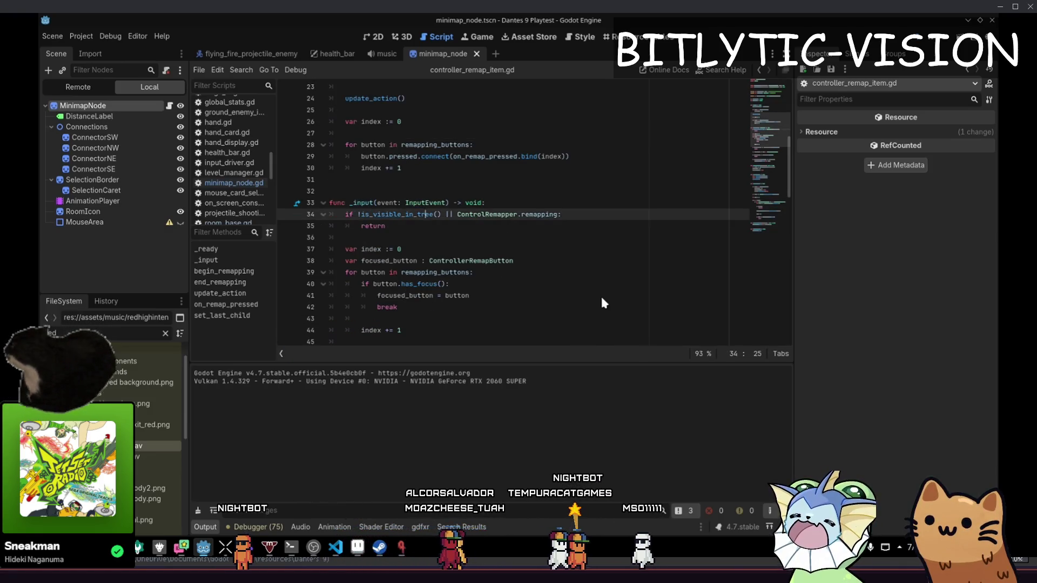
- Insert Console.print(event) at line 49, before the joypad-button cast, and save
key(Down)
key(Down)
key(Down)
key(Down)
key(Down)
key(Down)
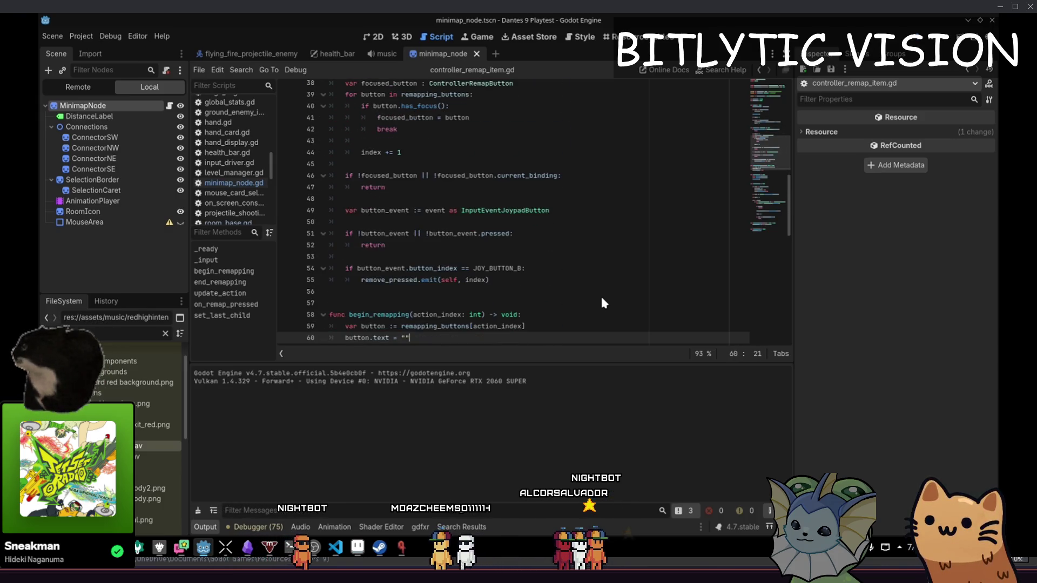
key(Up)
key(Up)
key(Up)
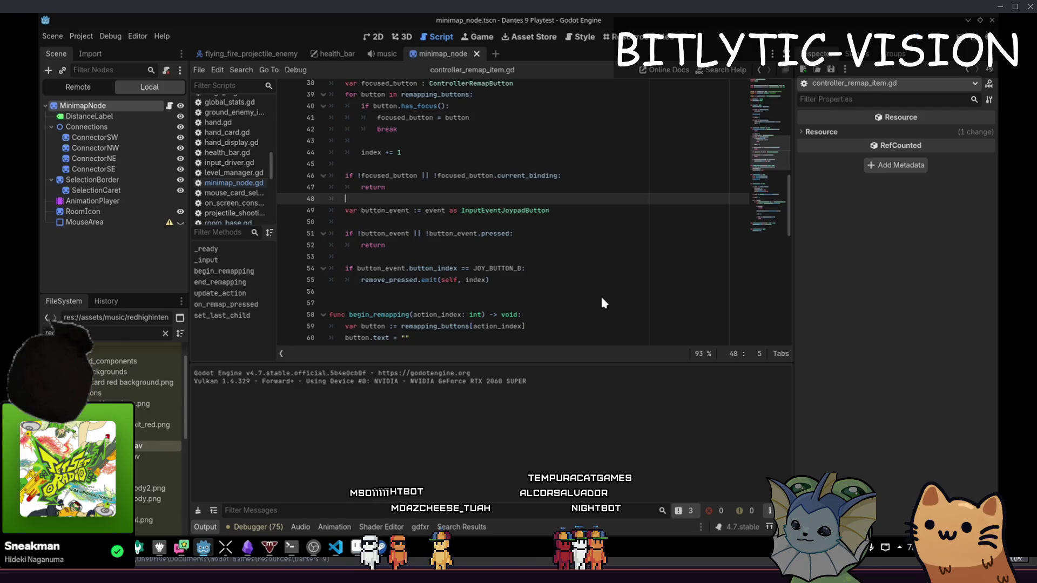
key(Return)
text(Console.pri)
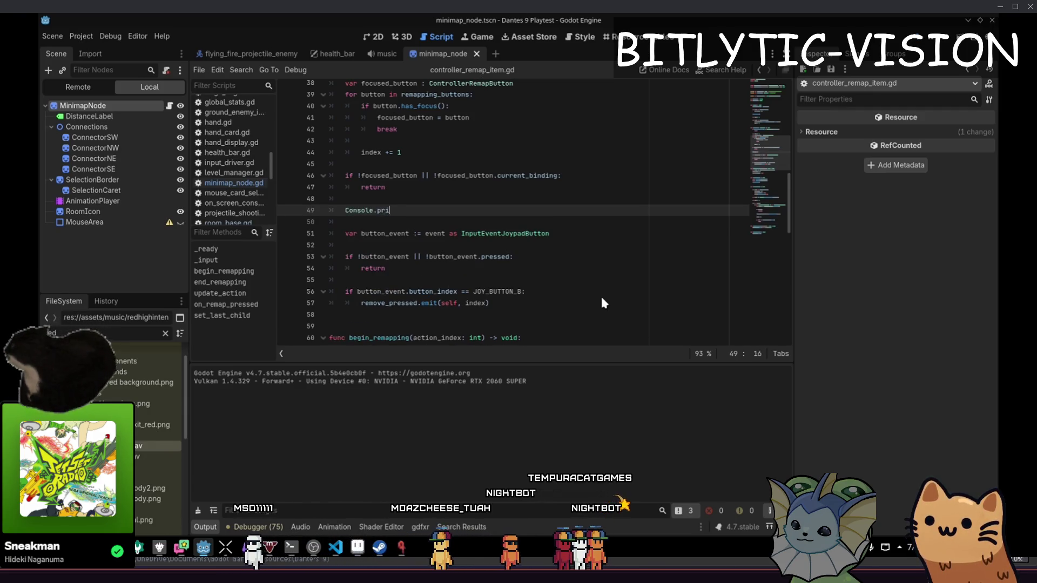
text(nt(event)
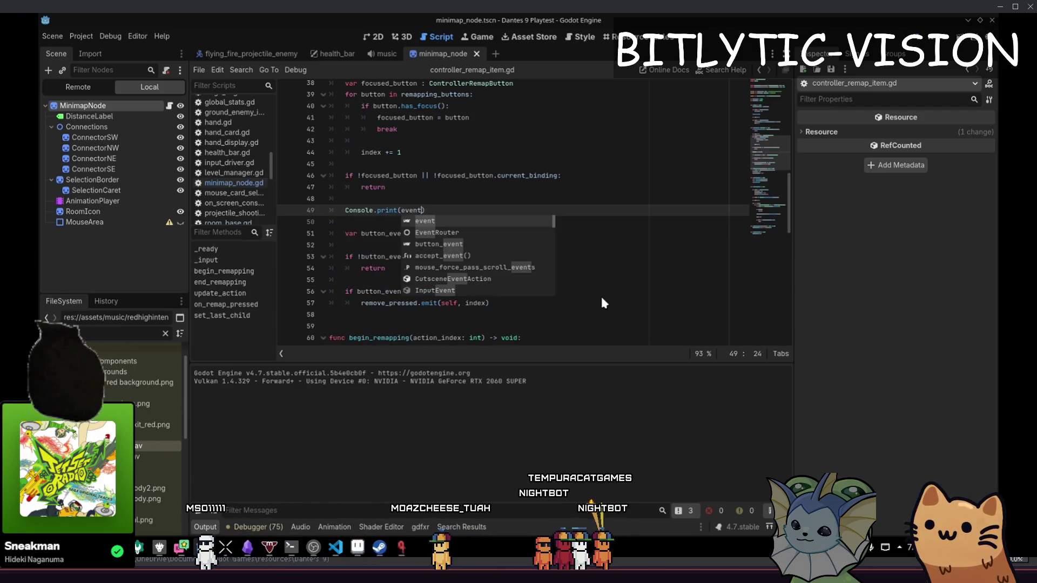
key(alt+Up)
key(alt+Up)
key(alt+Up)
key(alt+Down)
key(alt+Down)
key(alt+Down)
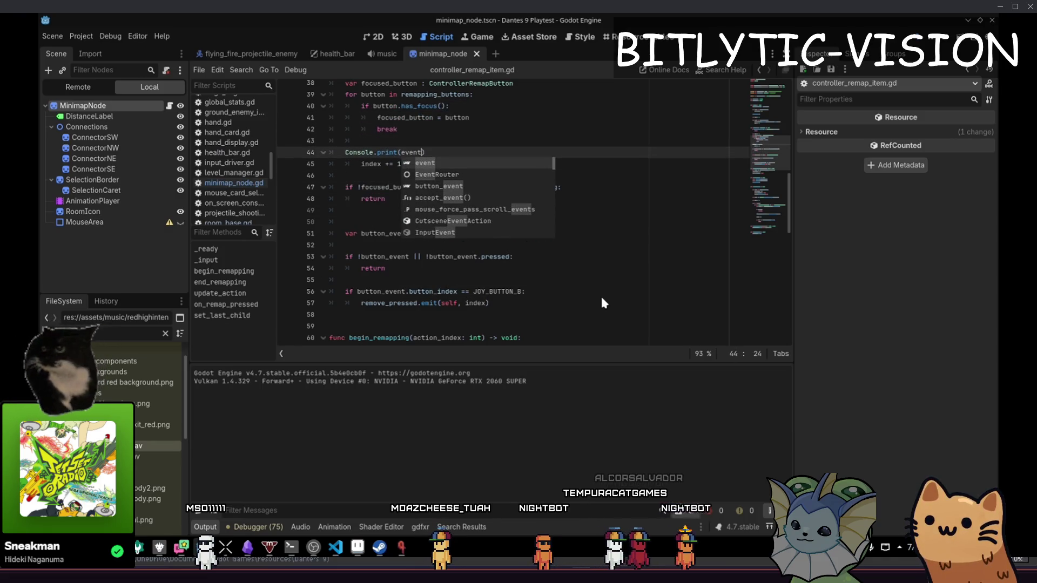
text())
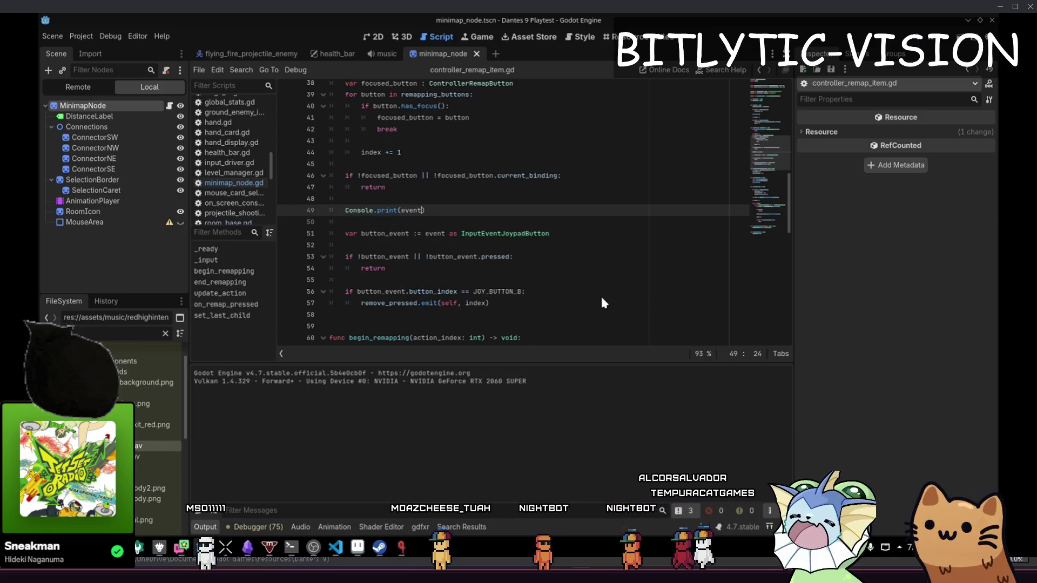
key(ctrl+s)
key(alt+Tab)
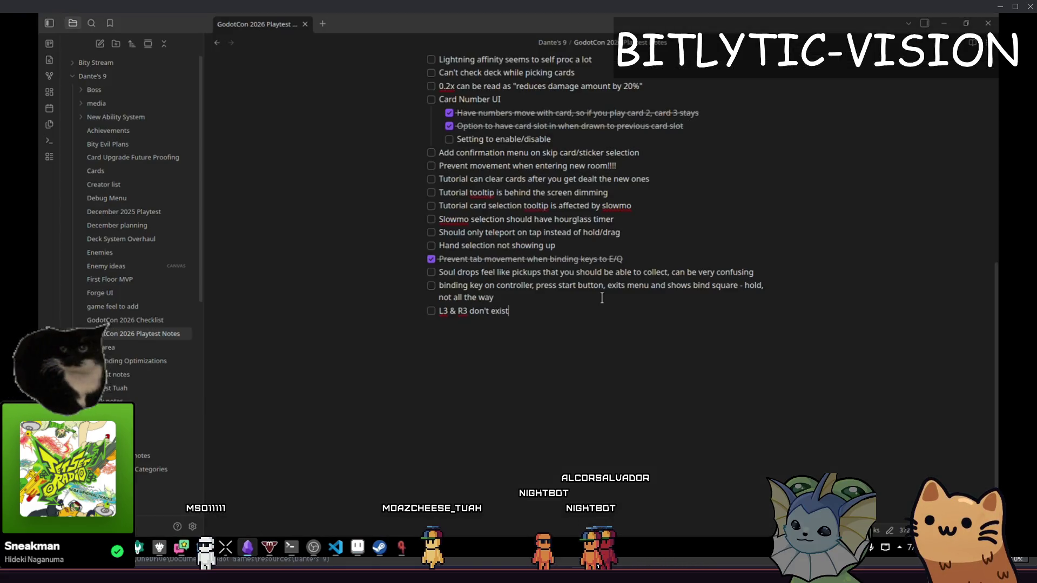
- Check the playtest notes and the game's Move Right remap dialog, then delete the Console.print(event) line
key(alt+Tab)
key(alt+Tab)
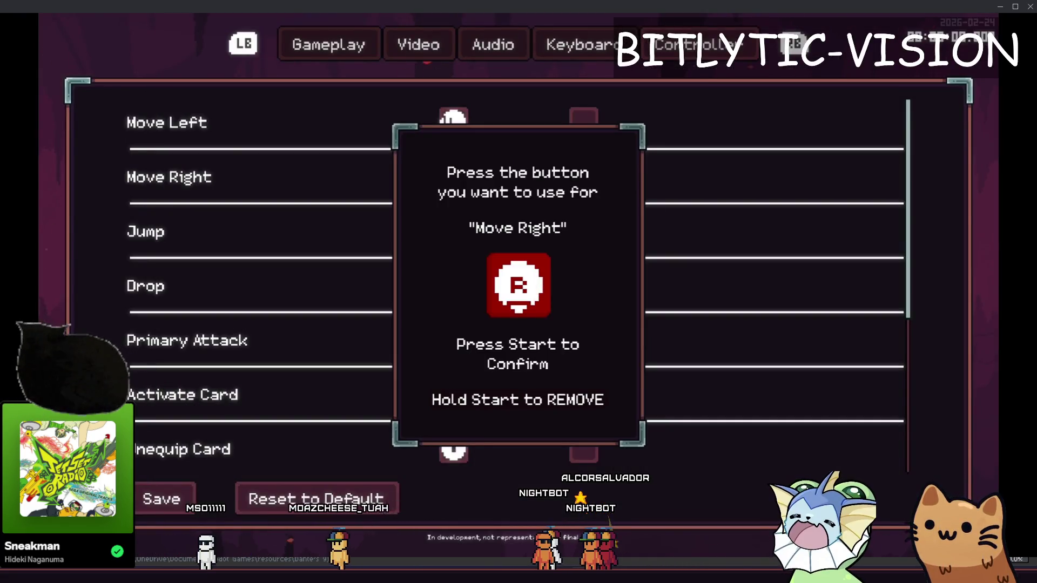
key(alt+Tab)
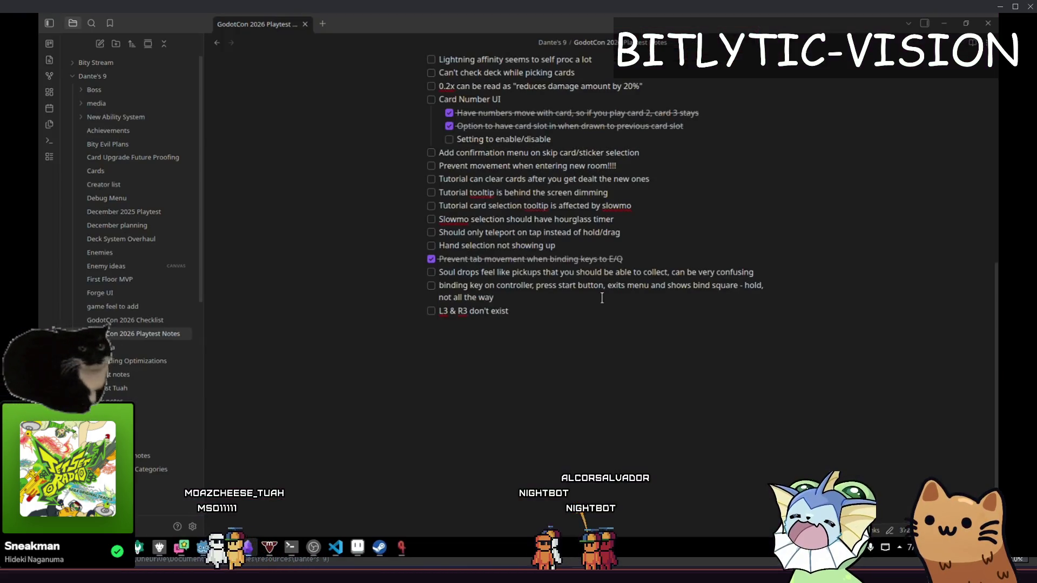
key(alt+Tab)
key(alt+Tab)
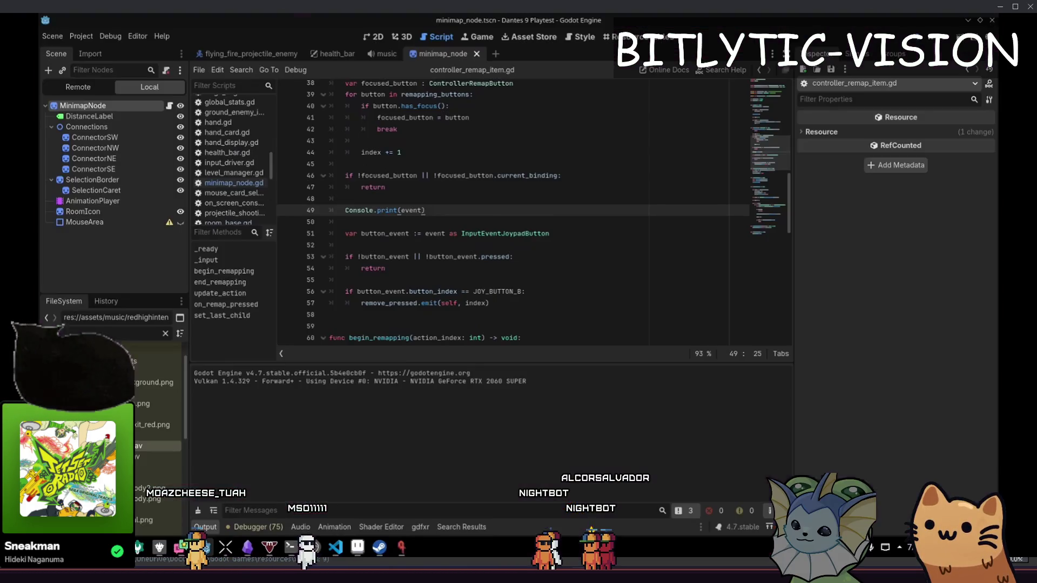
key(BackSpace)
key(BackSpace)
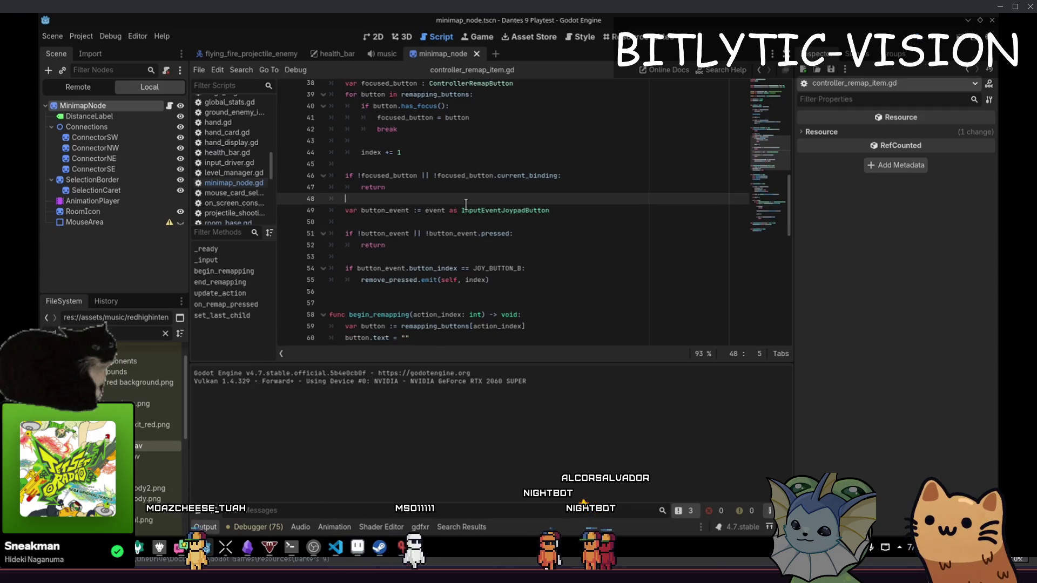
- Save controller_remap_item.gd without the debug line and review its _input function
key(ctrl+s)
scroll(490, 196, up, 4)
click(520, 161)
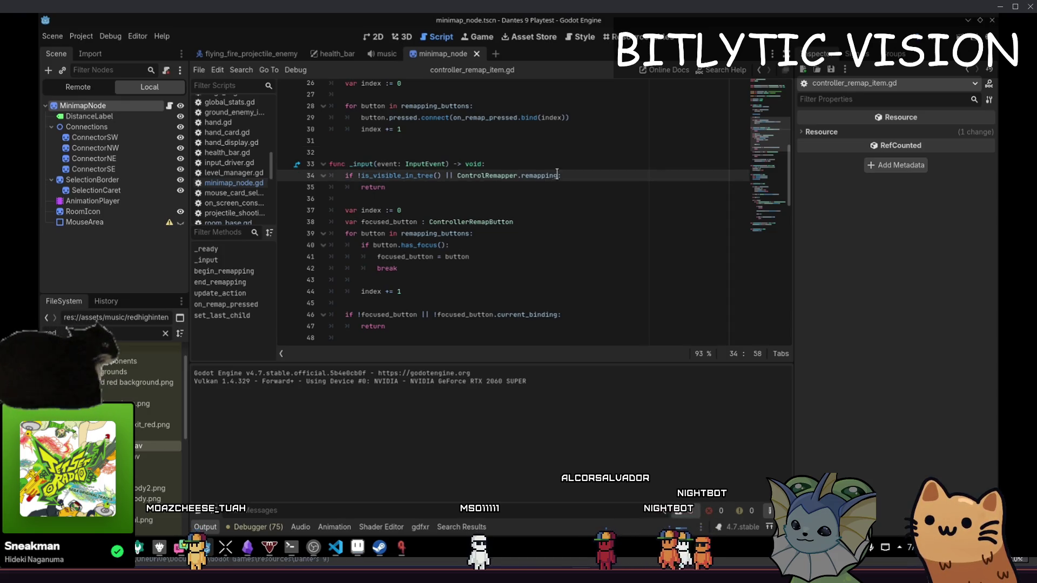
click(463, 188)
scroll(463, 188, down, 10)
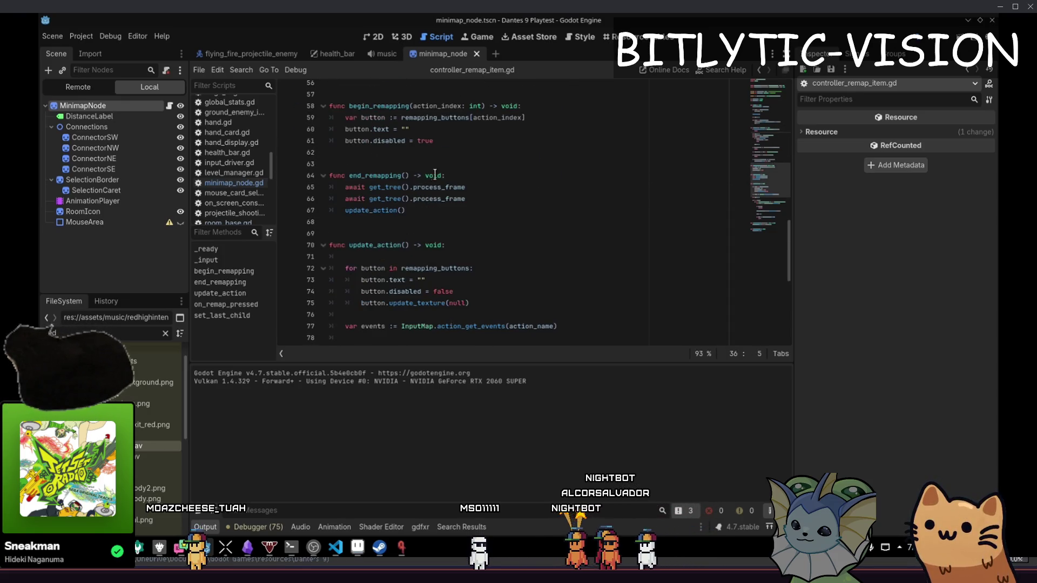
- Select the begin_remapping and end_remapping lines, then bring up the project file search
click(360, 152)
drag(361, 102, 435, 141)
mouse_move(378, 176)
mouse_down()
mouse_move(411, 210)
mouse_move(397, 210)
mouse_up()
drag(435, 141, 289, 111)
scroll(324, 162, down, 3)
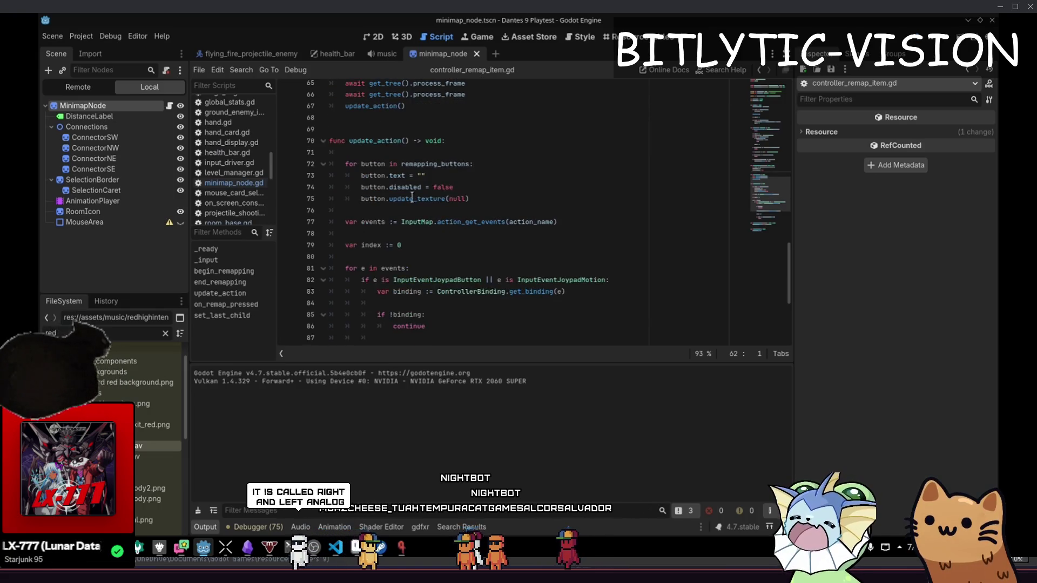
click(441, 222)
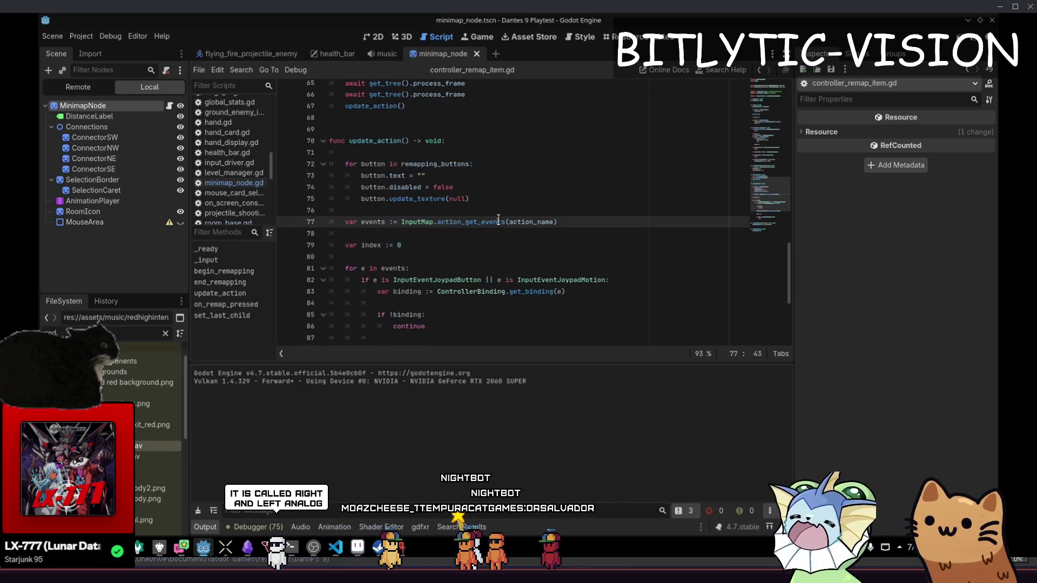
click(488, 165)
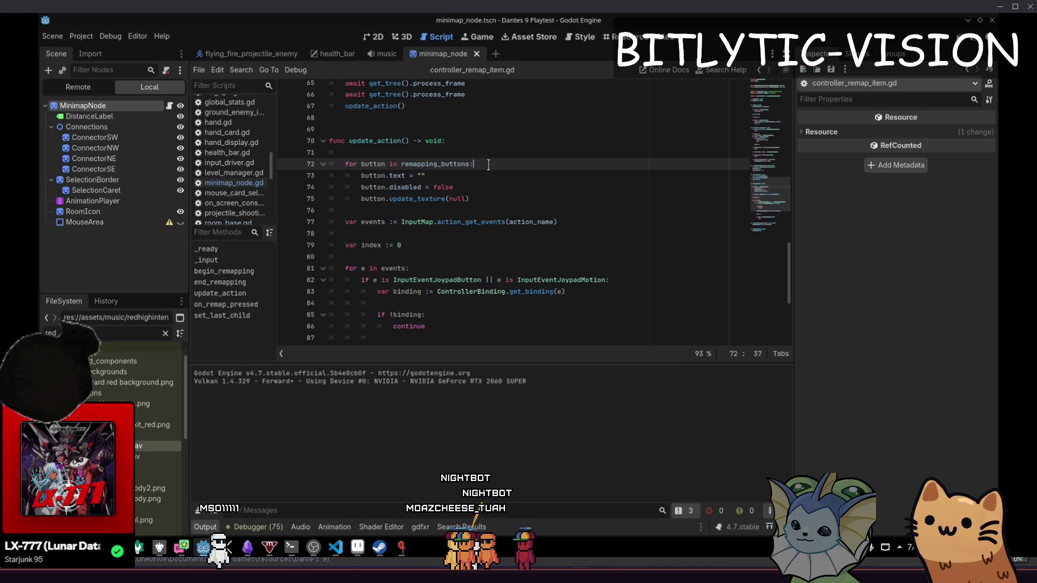
key(ctrl+alt+o)
- Open control_remapper.gd via Quick Open 'remapper' and jump to the ControlRemapper script
text(remapper)
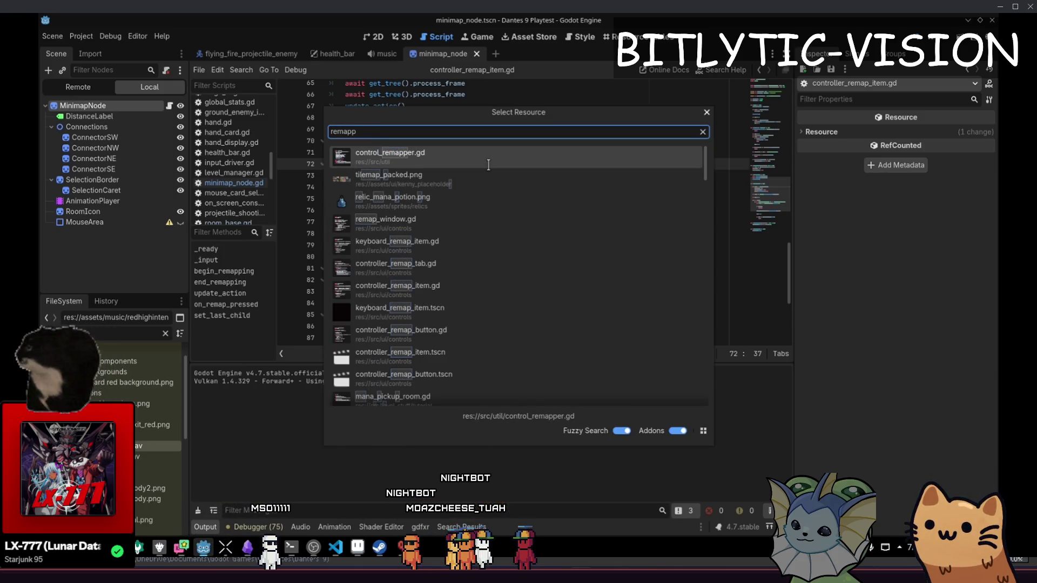
key(Return)
key(alt+Left)
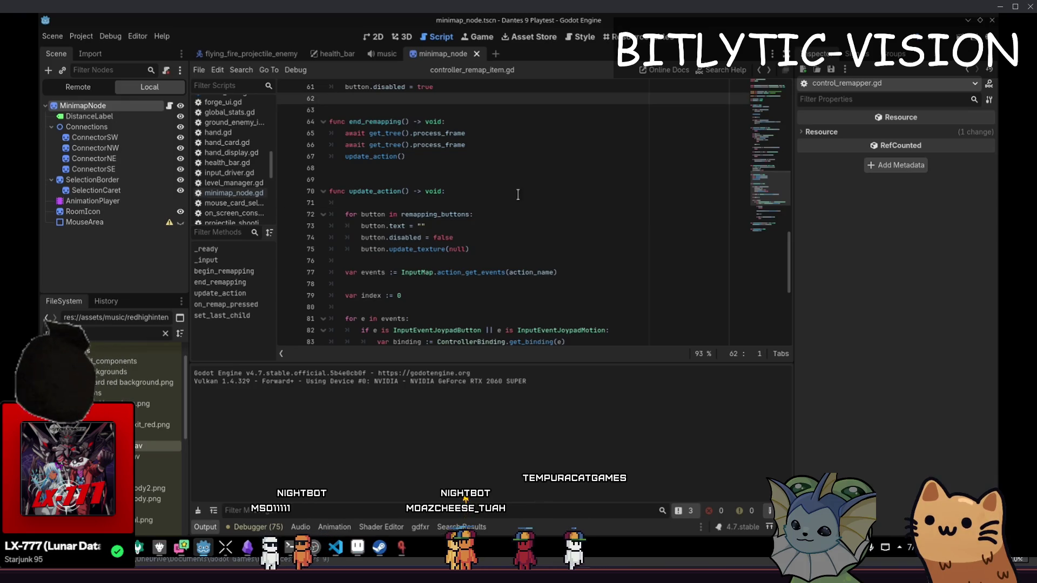
scroll(483, 238, up, 5)
scroll(482, 245, down, 5)
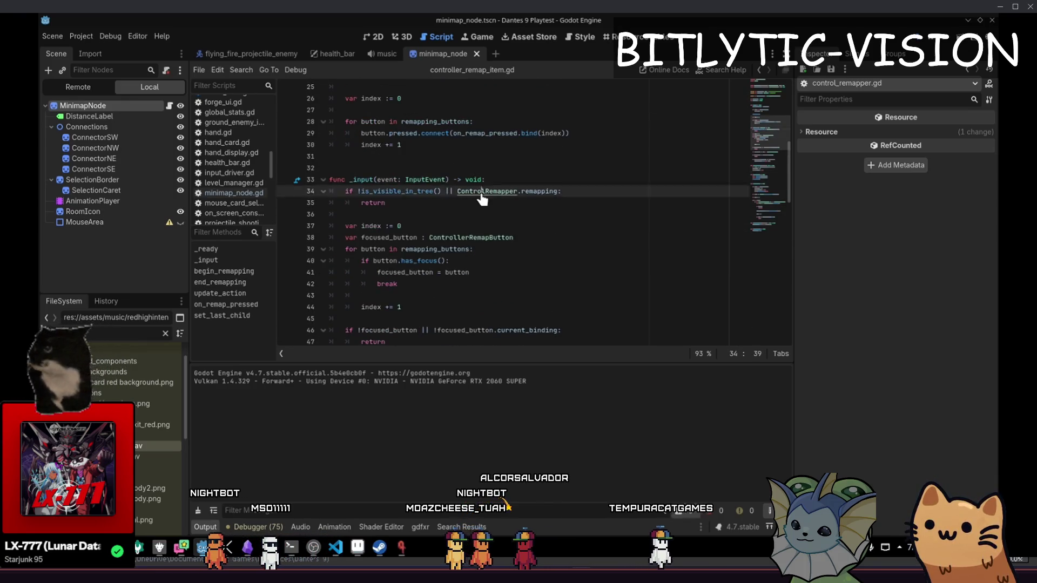
ctrl+click(470, 191)
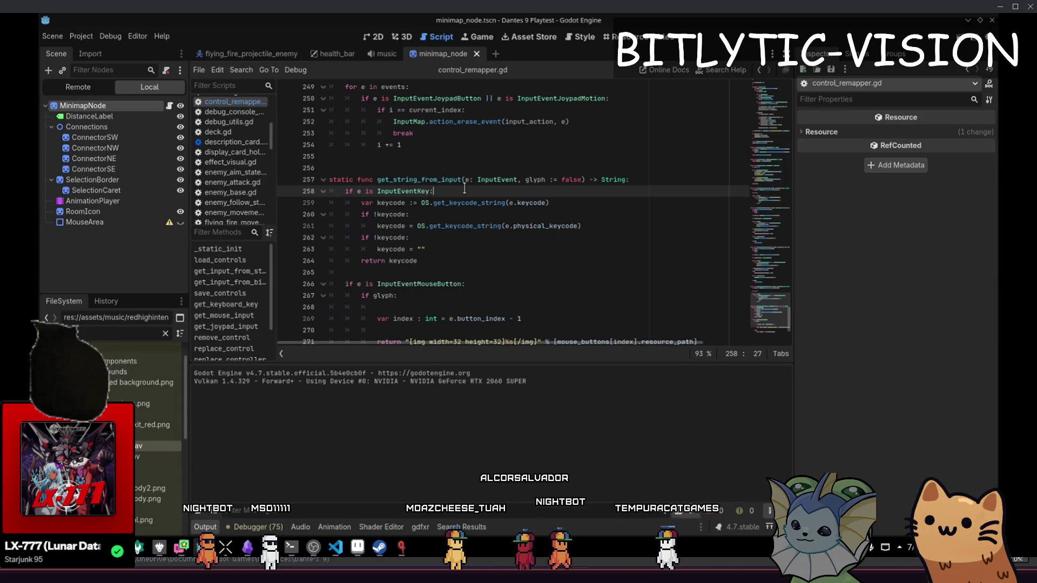
- Find the _input function in control_remapper.gd with an in-file search
scroll(429, 304, up, 4)
scroll(428, 304, down, 7)
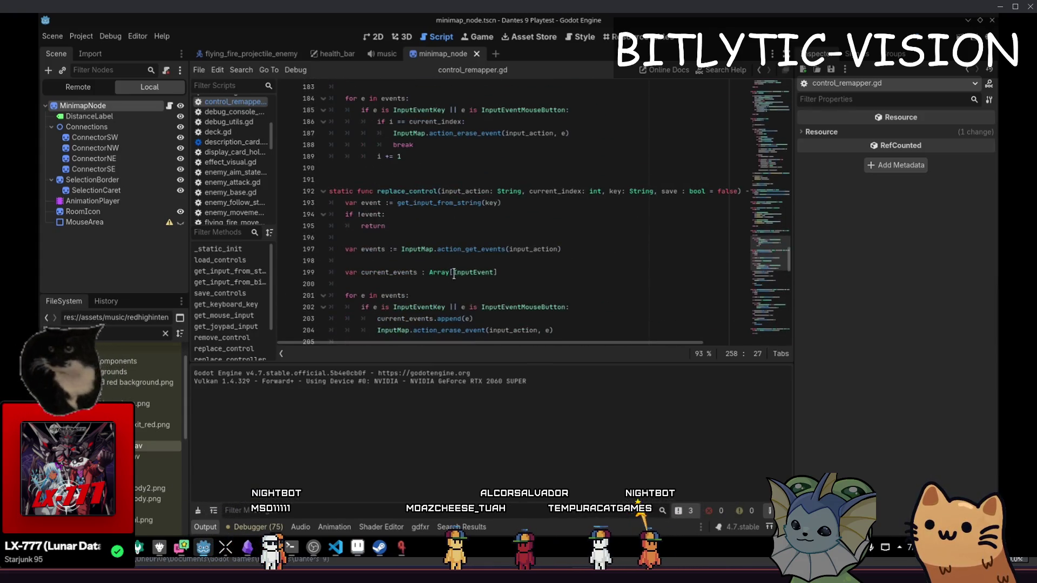
key(ctrl+f)
text(_input)
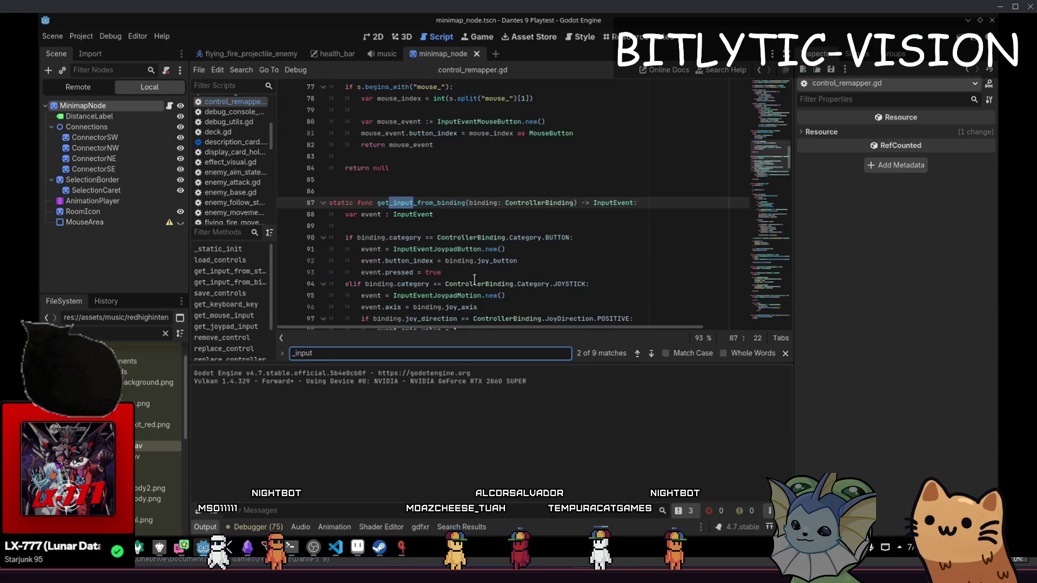
key(shift+Return)
key(Escape)
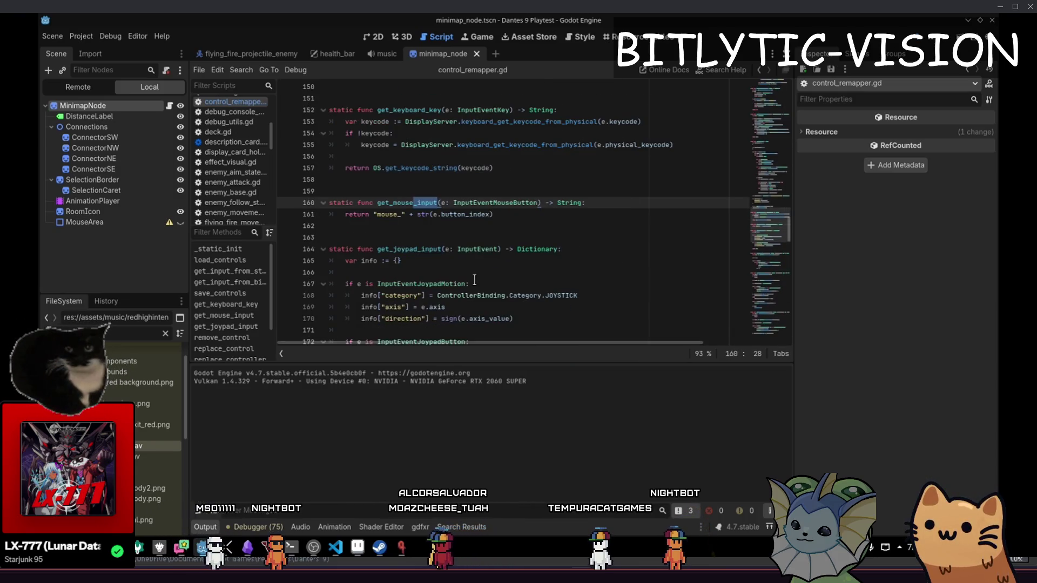
- Browse the input helper functions near the top of control_remapper.gd
scroll(470, 259, up, 10)
scroll(464, 235, up, 20)
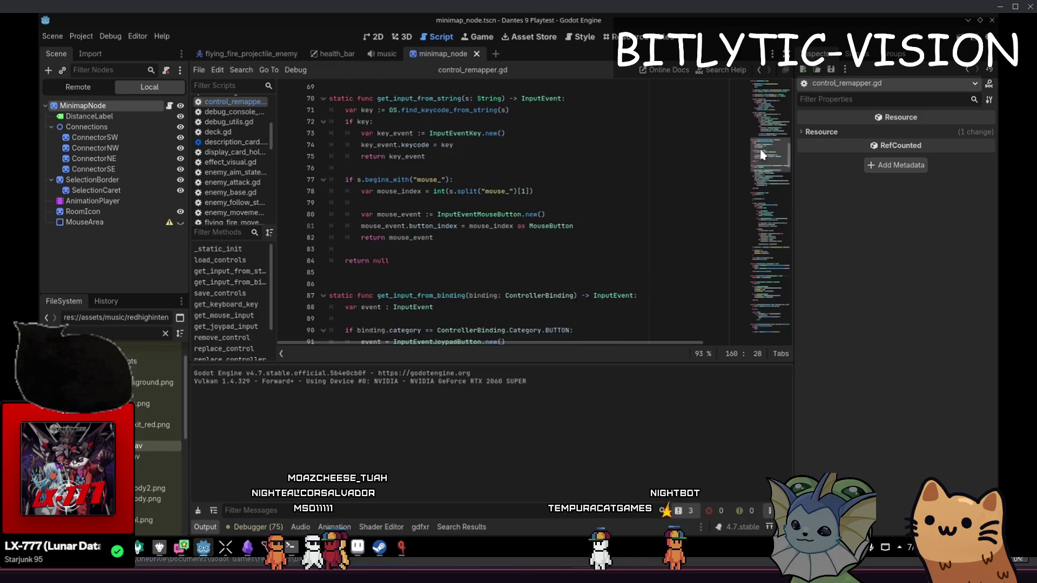
drag(770, 87, 768, 103)
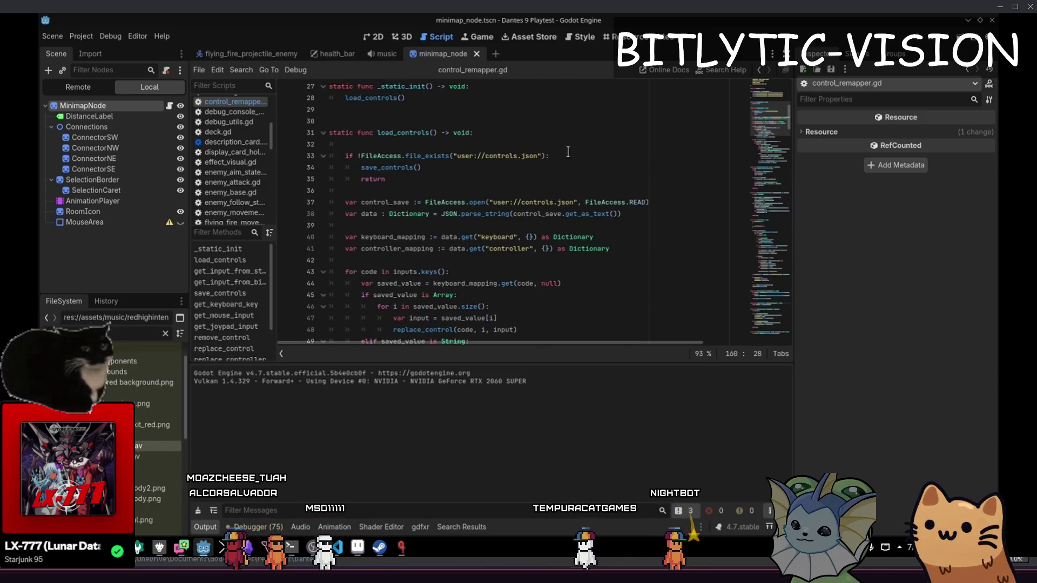
click(486, 179)
scroll(500, 239, up, 4)
scroll(502, 227, down, 20)
click(503, 215)
- Inspect the mouse button index label code, then return to controller_remap_item.gd
scroll(505, 205, down, 5)
scroll(509, 175, up, 12)
scroll(509, 178, up, 4)
scroll(510, 205, down, 20)
click(513, 211)
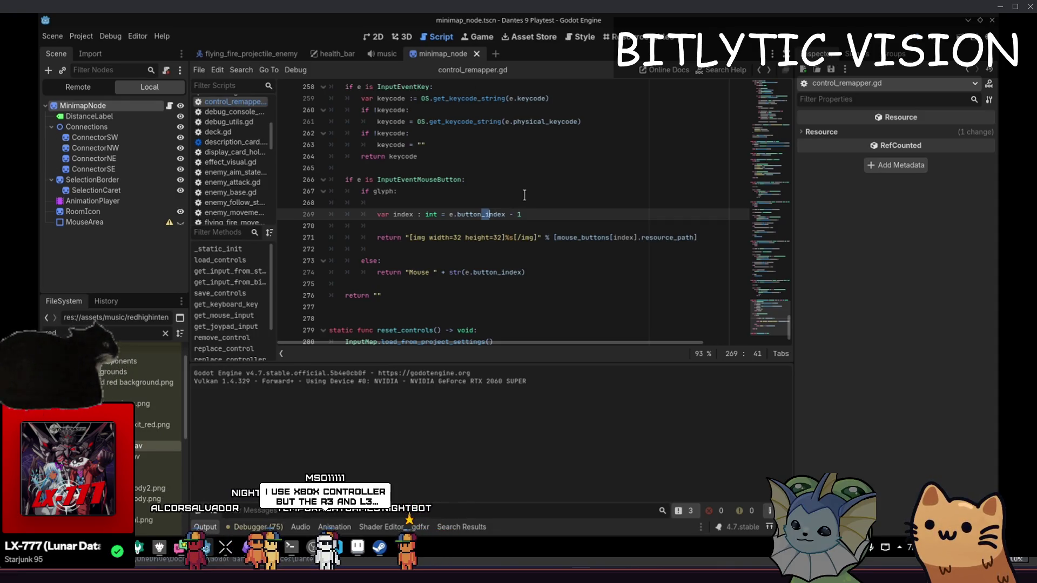
key(alt+Left)
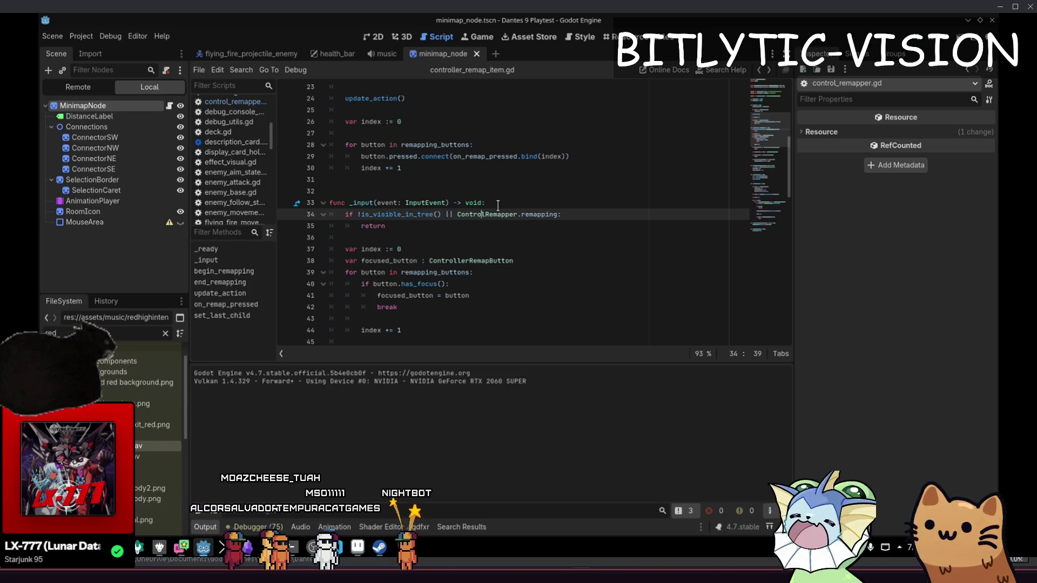
- Insert Console.print(event) as the first line of _input and save the script
click(446, 202)
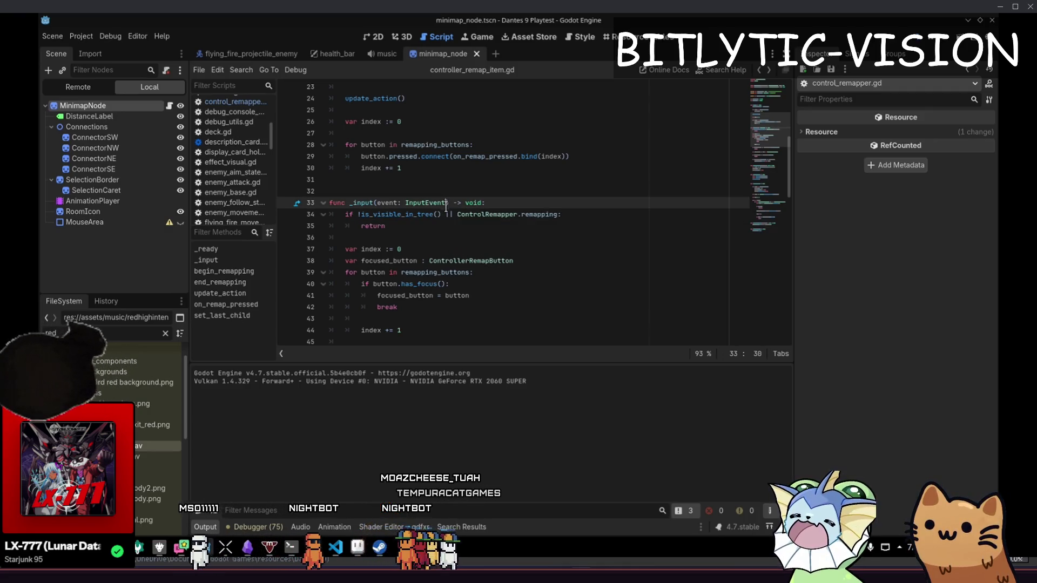
key(End)
key(Return)
text(Console.print(event))
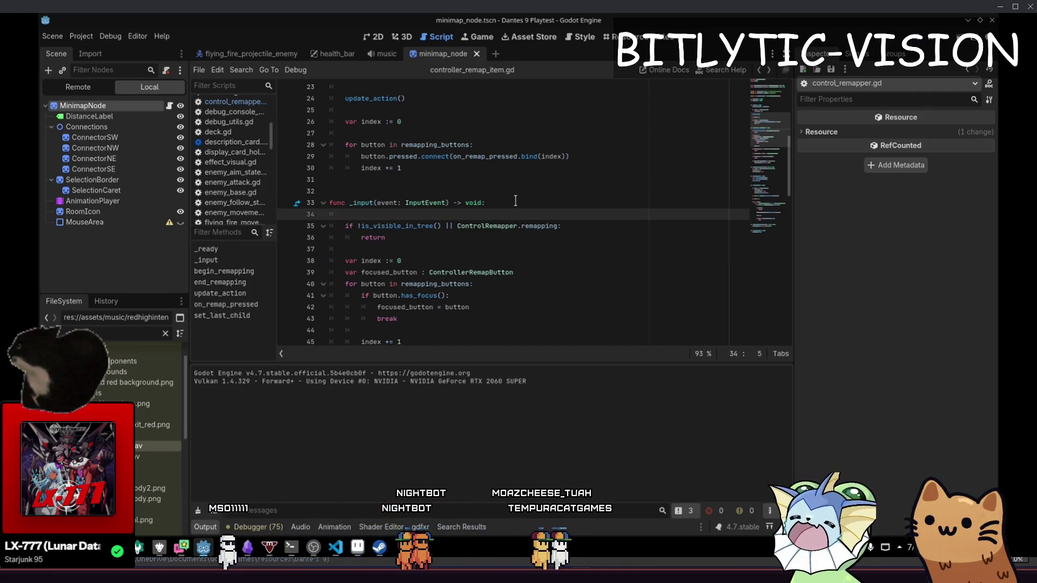
key(Return)
key(ctrl+s)
- Test joypad input in the running game, then undo the debug print line
key(alt+Tab)
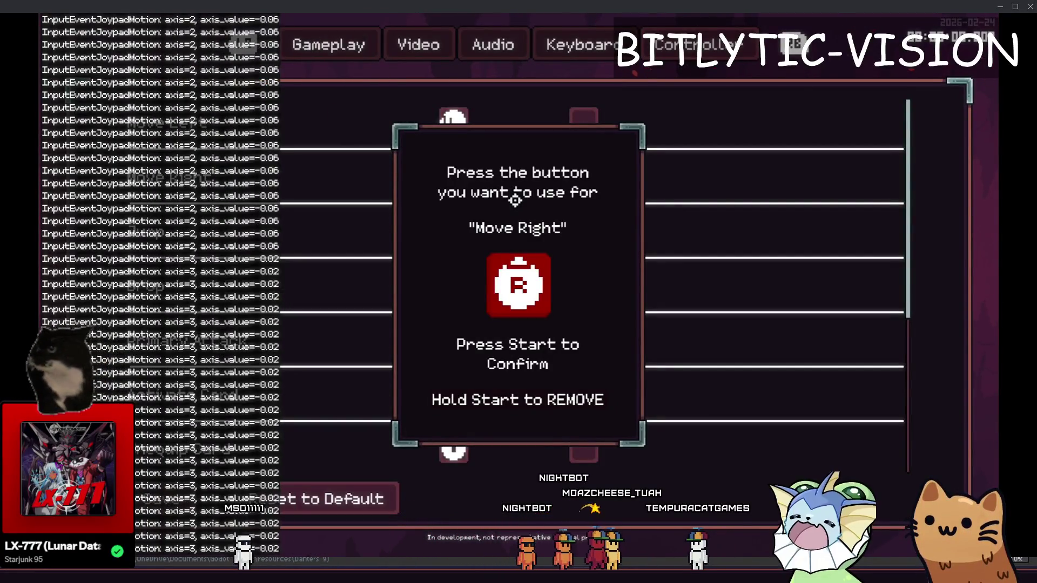
key(F8)
key(ctrl+z)
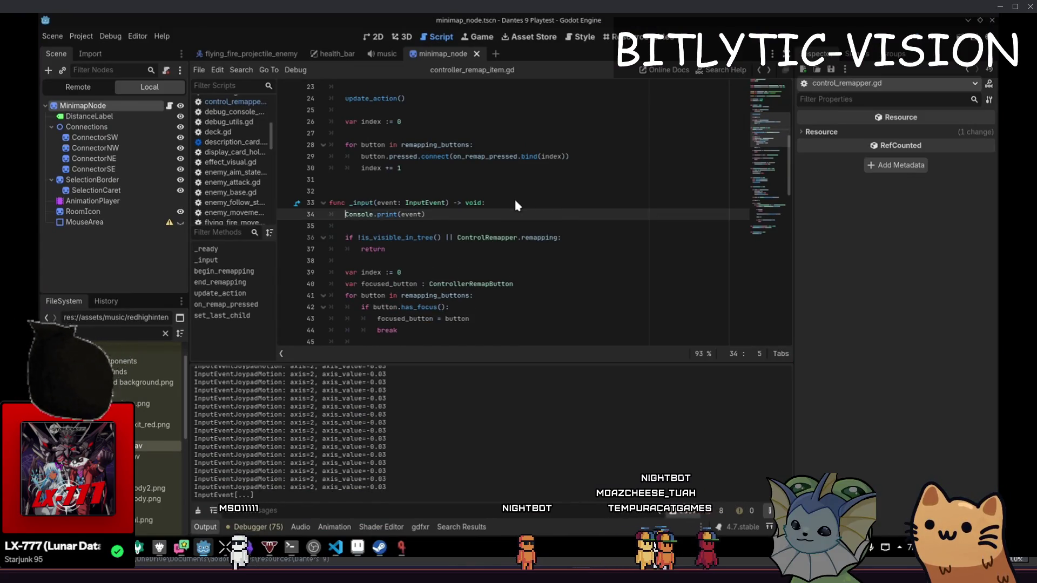
- Save the script, filter the FileSystem for 'control' and expand controller_inputs
key(ctrl+s)
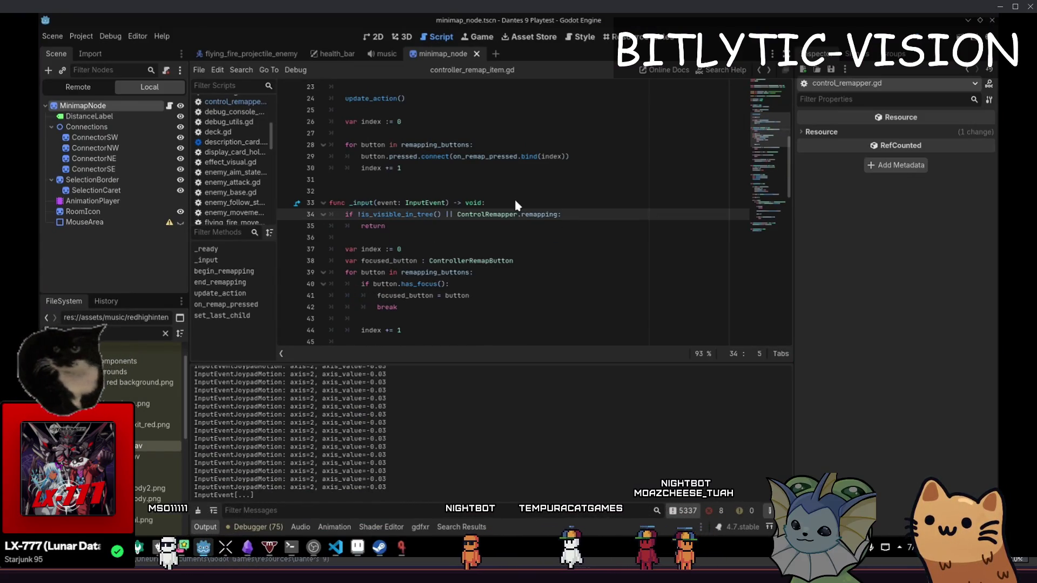
click(468, 296)
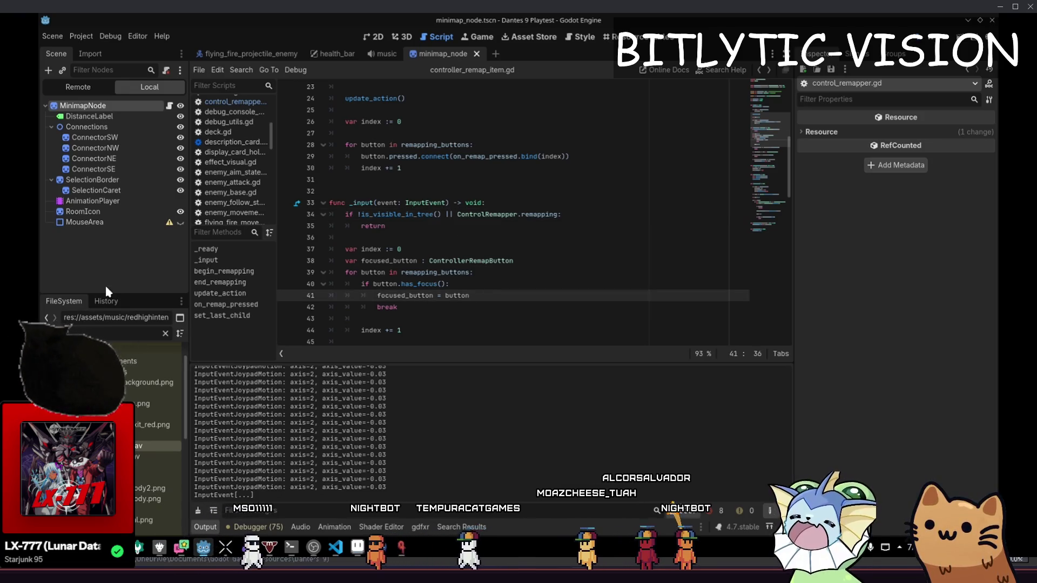
drag(104, 295, 87, 135)
click(52, 212)
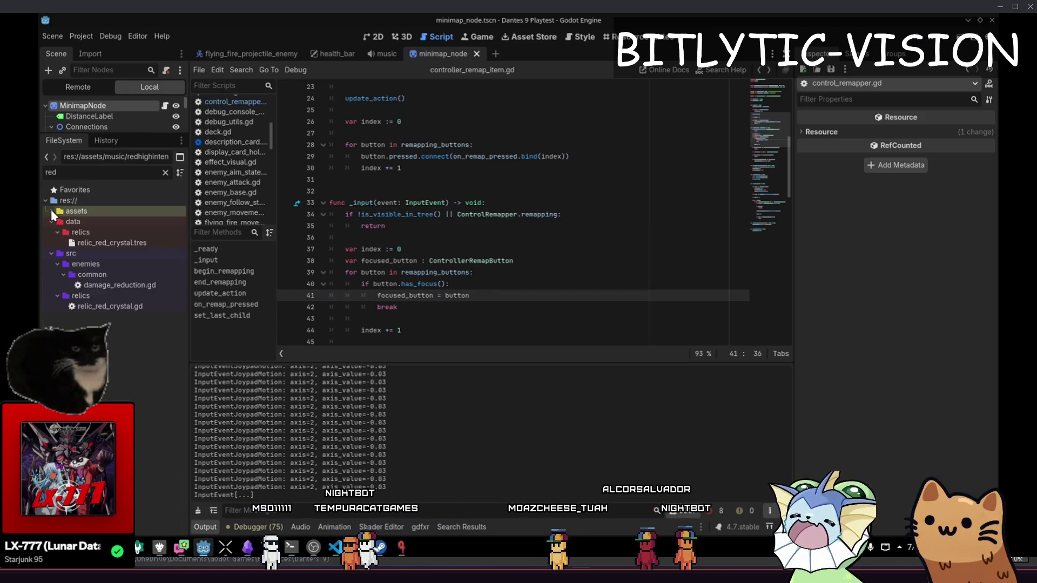
key(BackSpace)
key(BackSpace)
key(BackSpace)
text(control)
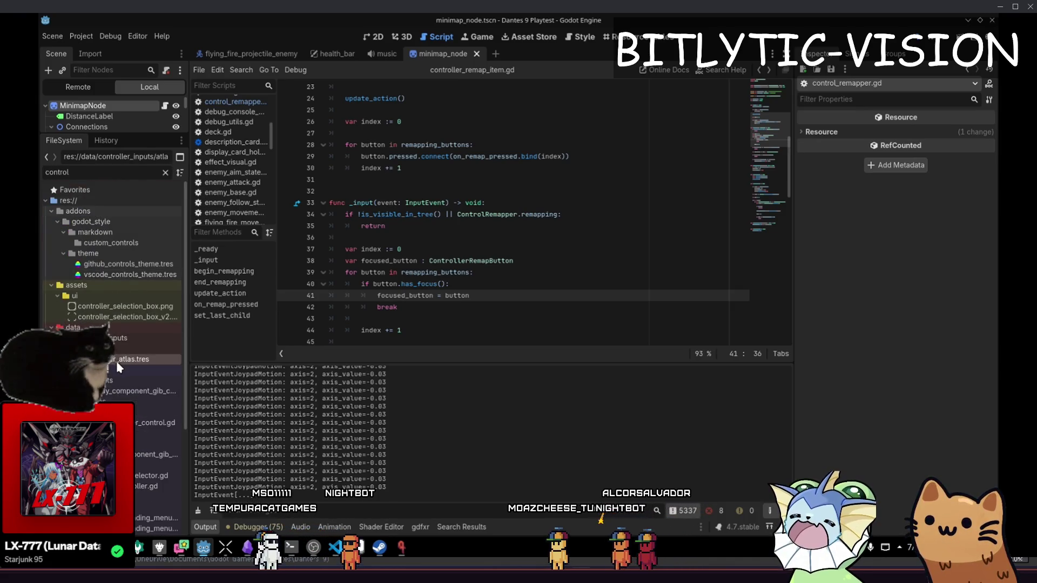
click(166, 173)
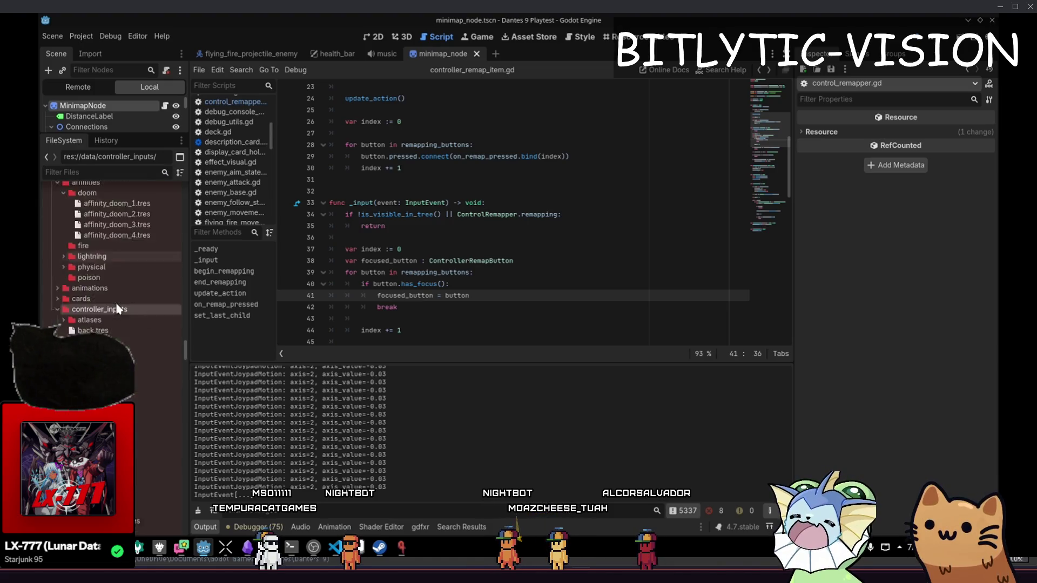
click(100, 265)
- Inspect the start, joy_down (Left Y) and dpad_down (Dpad Down) binding resources
click(124, 404)
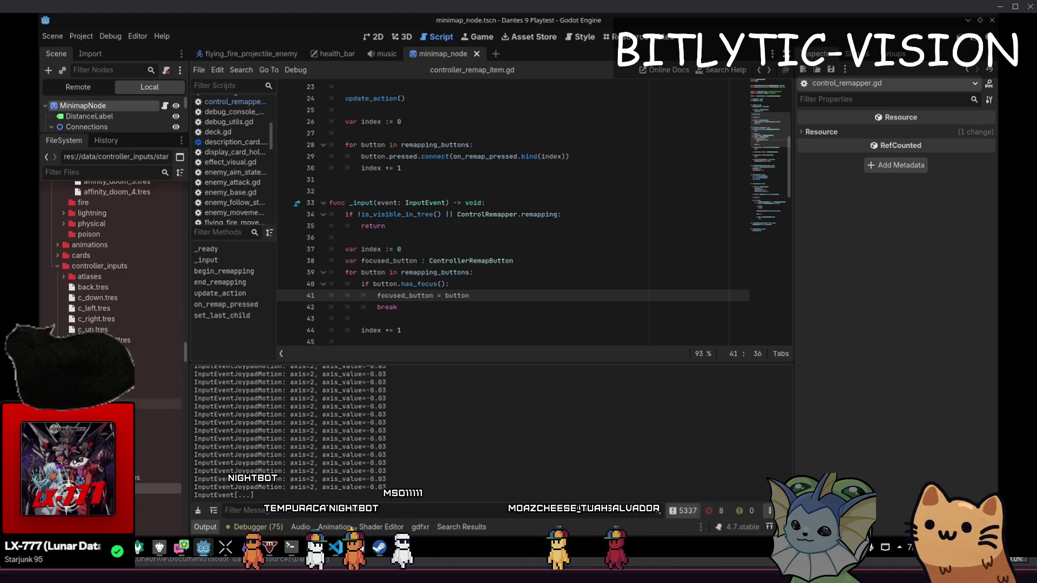
click(108, 425)
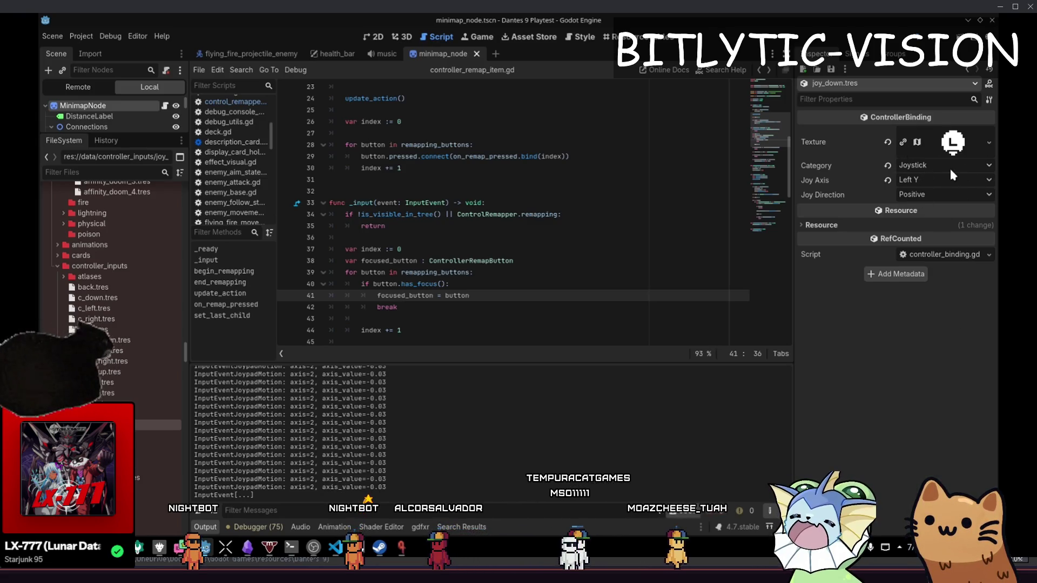
click(944, 178)
click(945, 262)
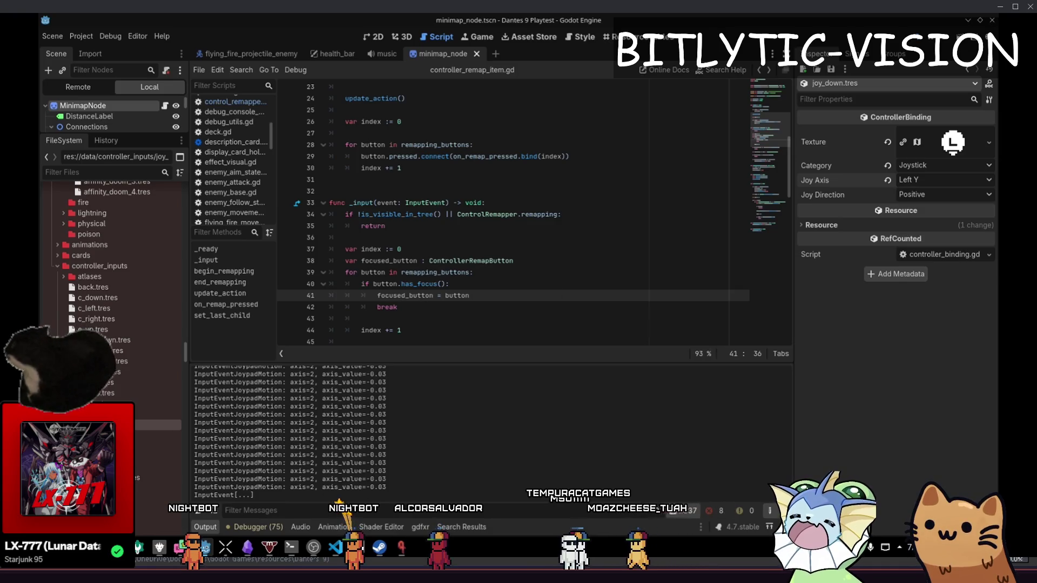
click(124, 340)
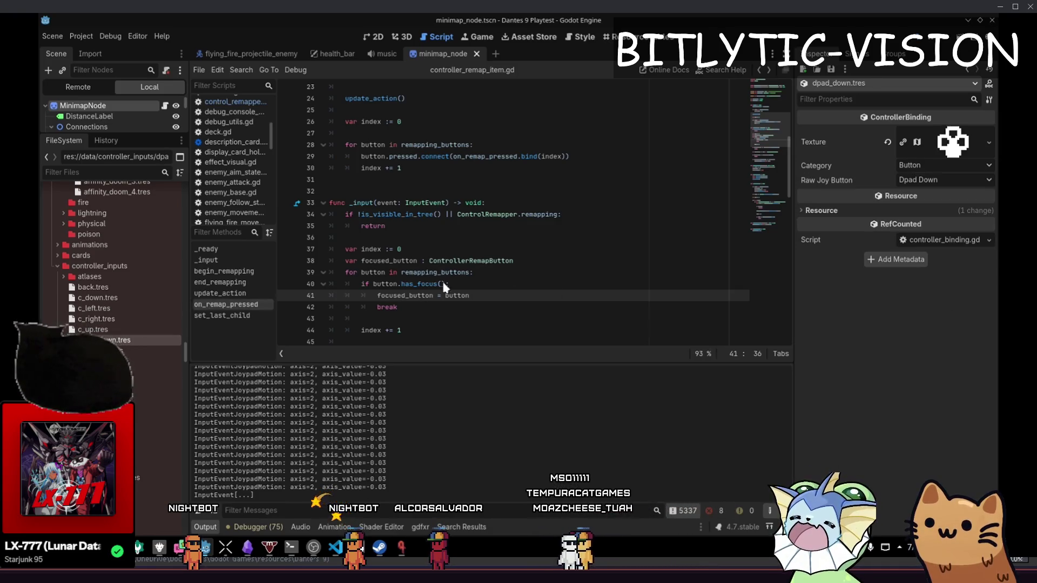
click(928, 180)
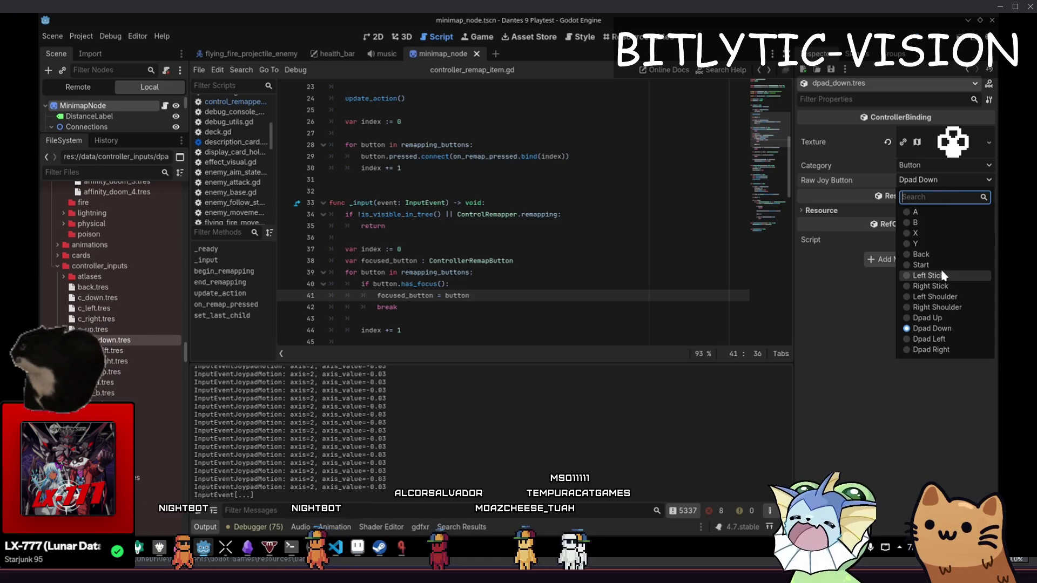
click(932, 329)
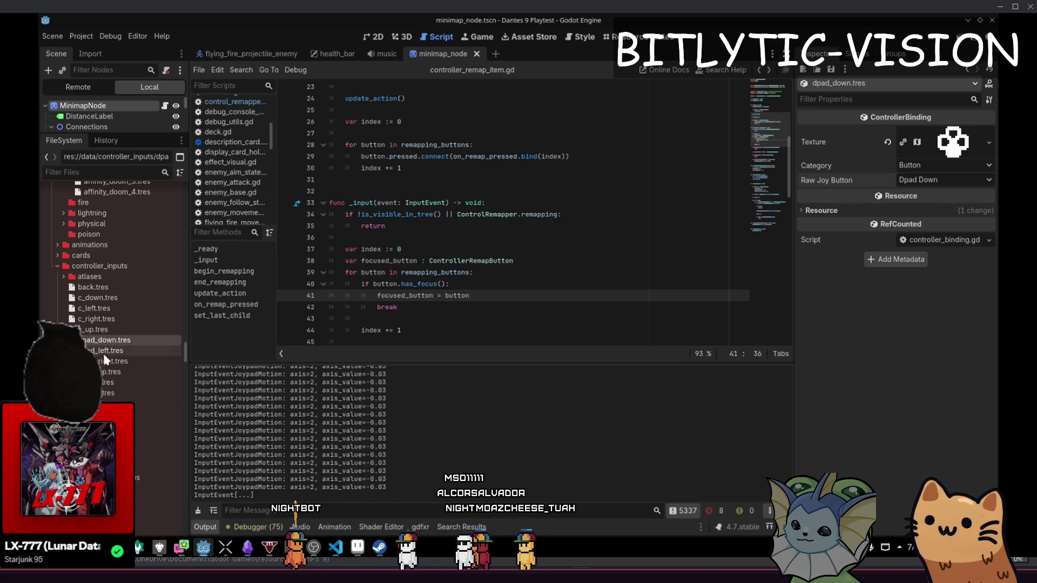
- Inspect the c_down, face_b and shoulder_left bindings, then open controller_atlas.tres
click(107, 300)
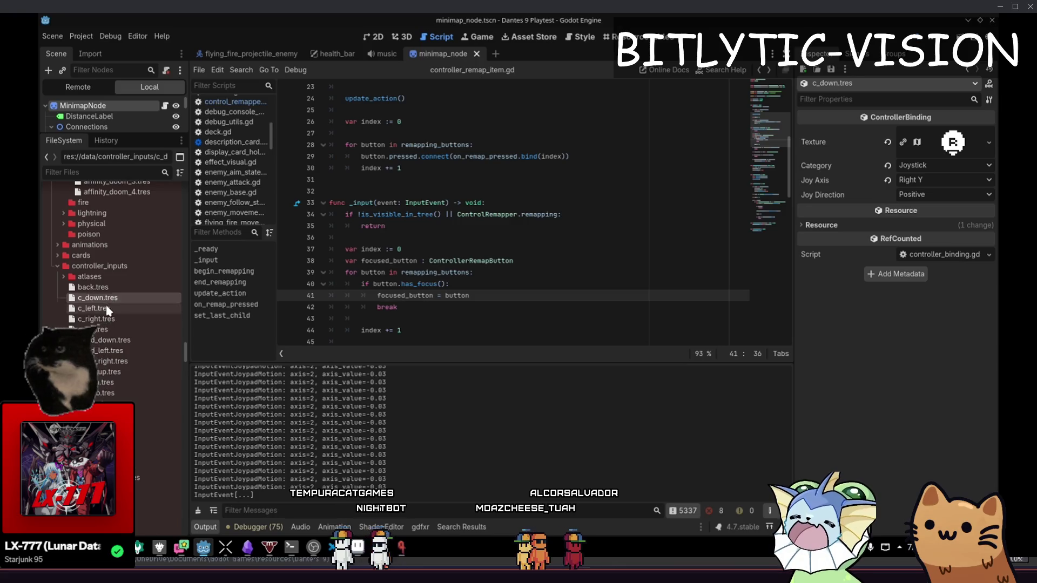
click(108, 392)
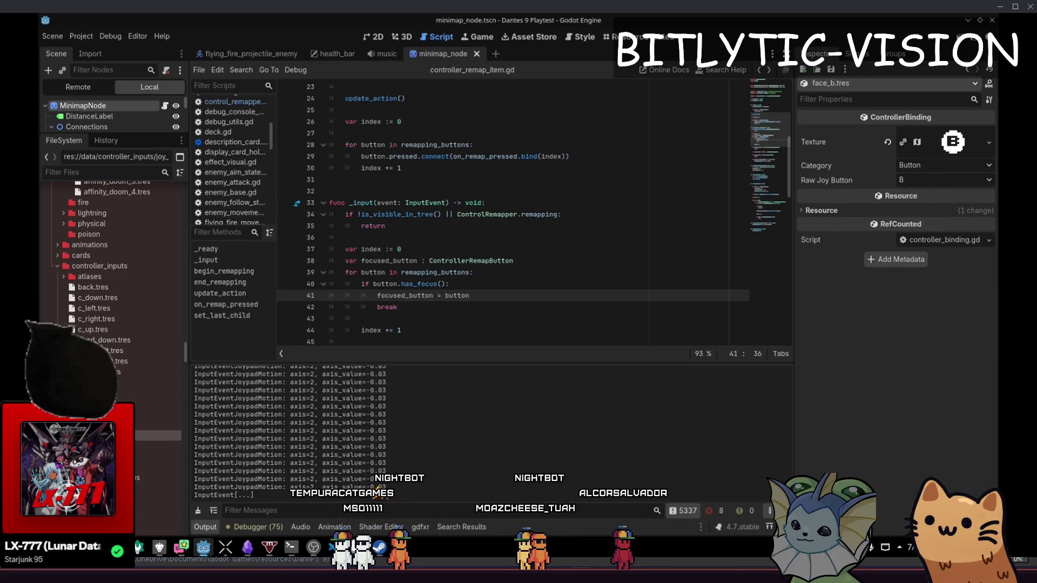
click(108, 424)
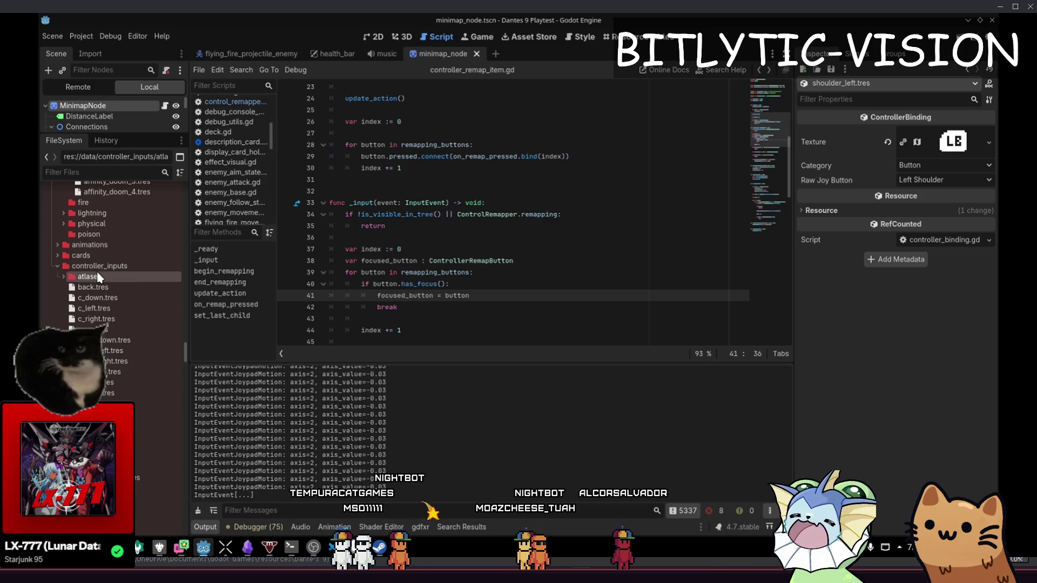
click(98, 287)
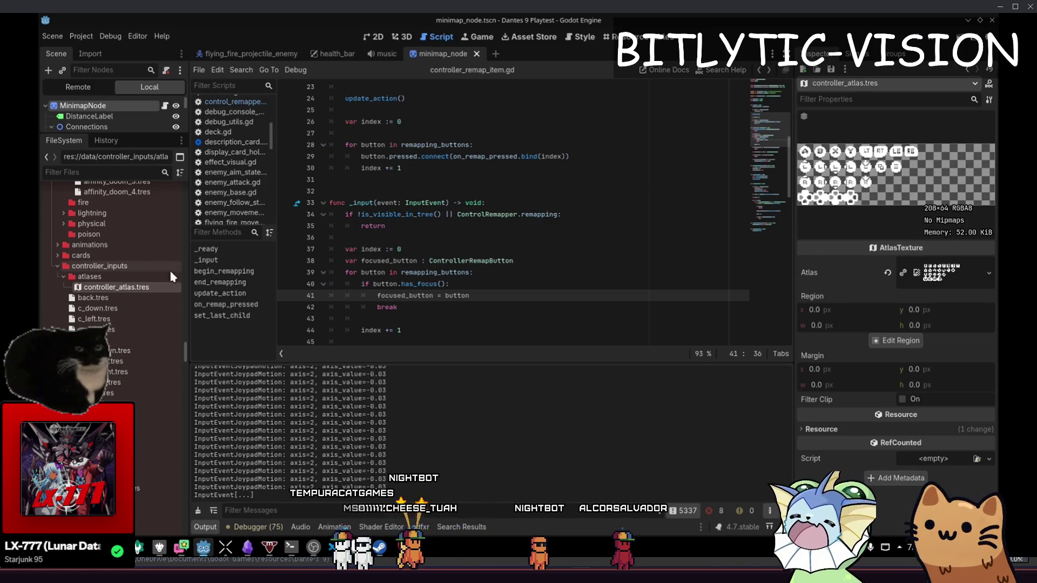
right_click(117, 267)
- Create a ControllerBinding resource in controller_inputs, found by searching 'control', saved as c_stick.tres
mouse_move(238, 275)
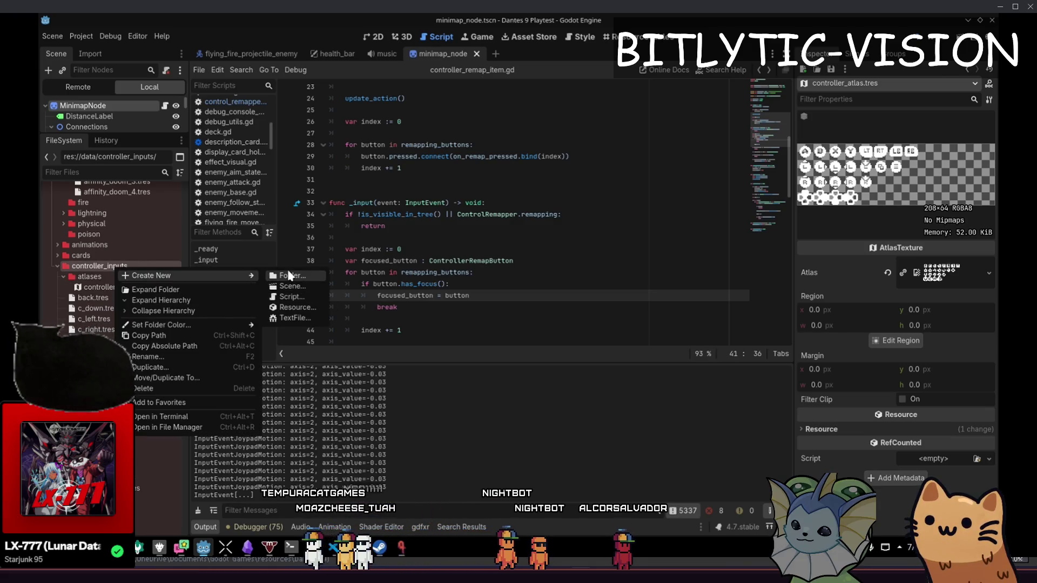
click(294, 308)
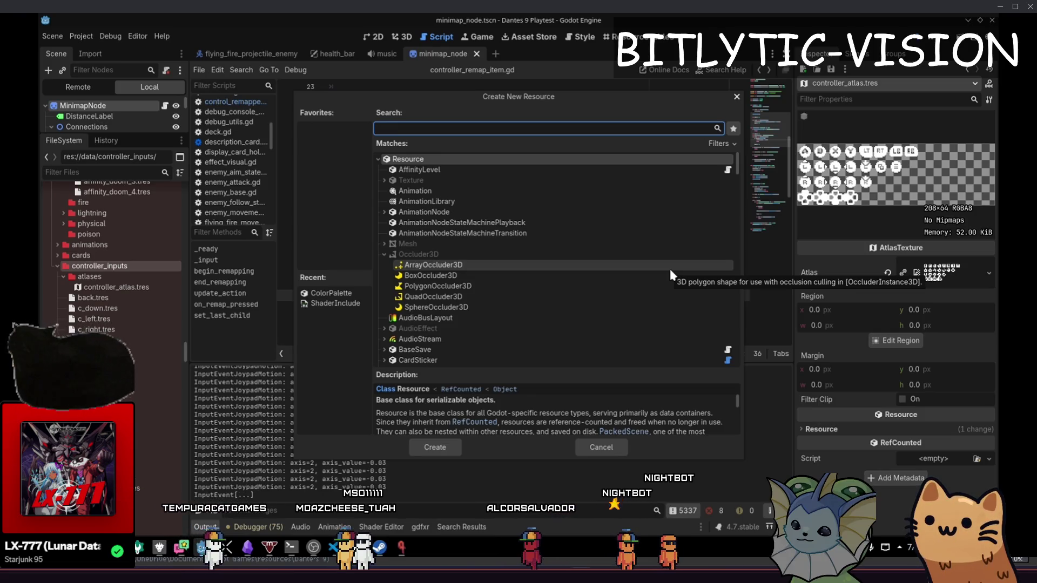
text(joy)
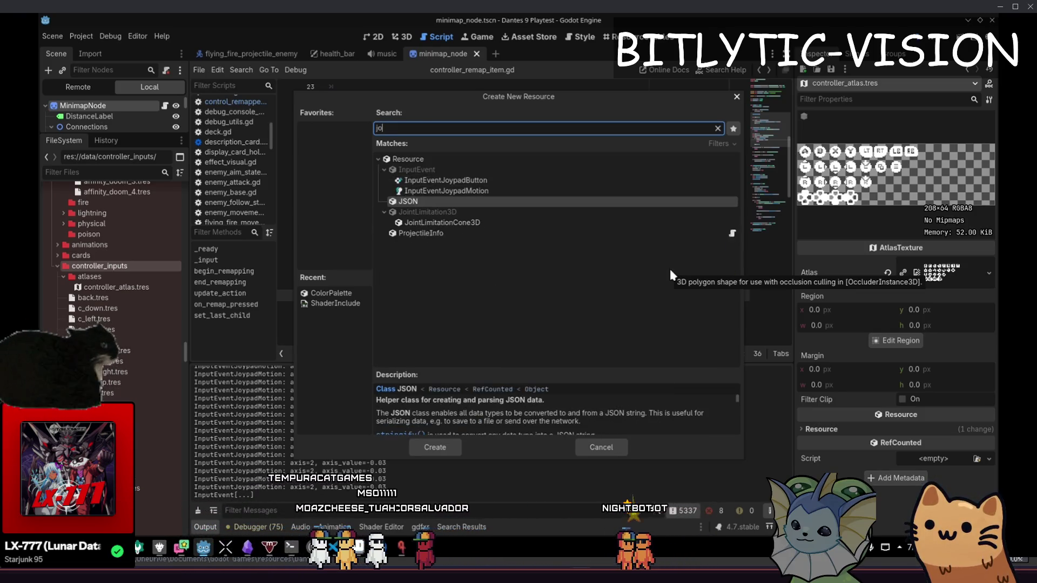
key(BackSpace)
key(BackSpace)
key(BackSpace)
text(mapping)
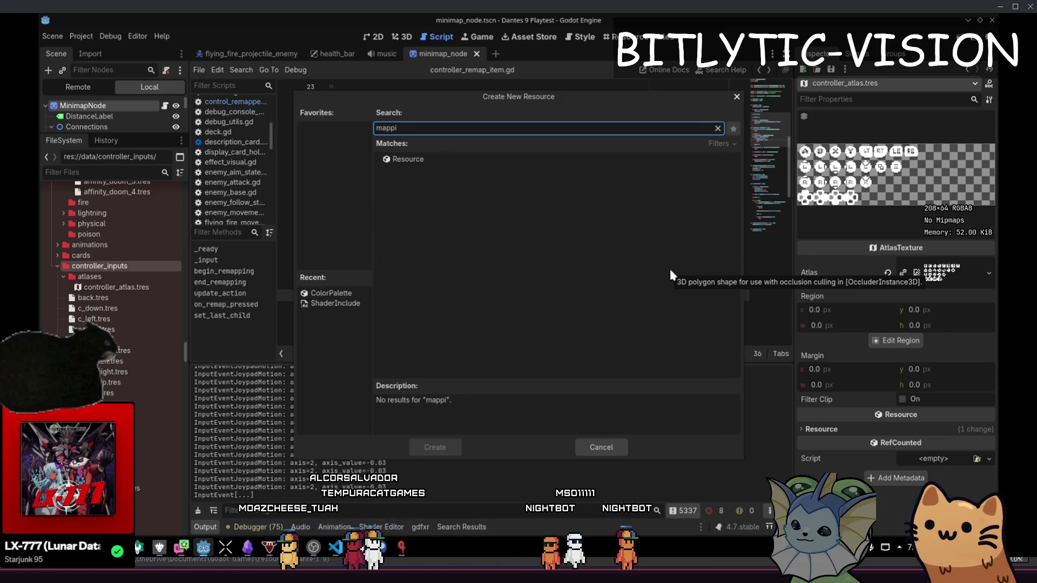
key(BackSpace)
key(BackSpace)
key(BackSpace)
text(control)
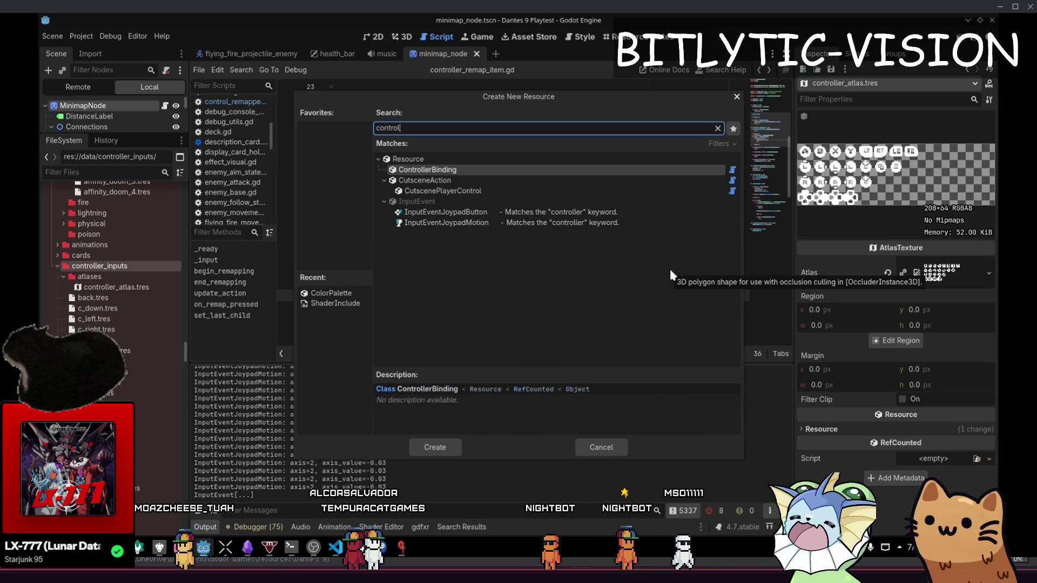
key(Return)
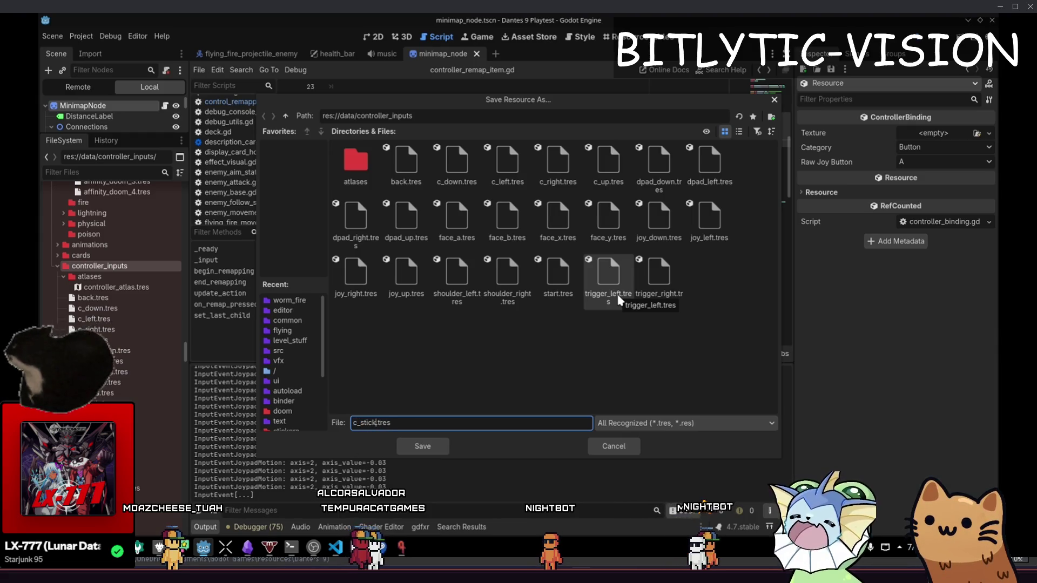
key(Return)
click(935, 161)
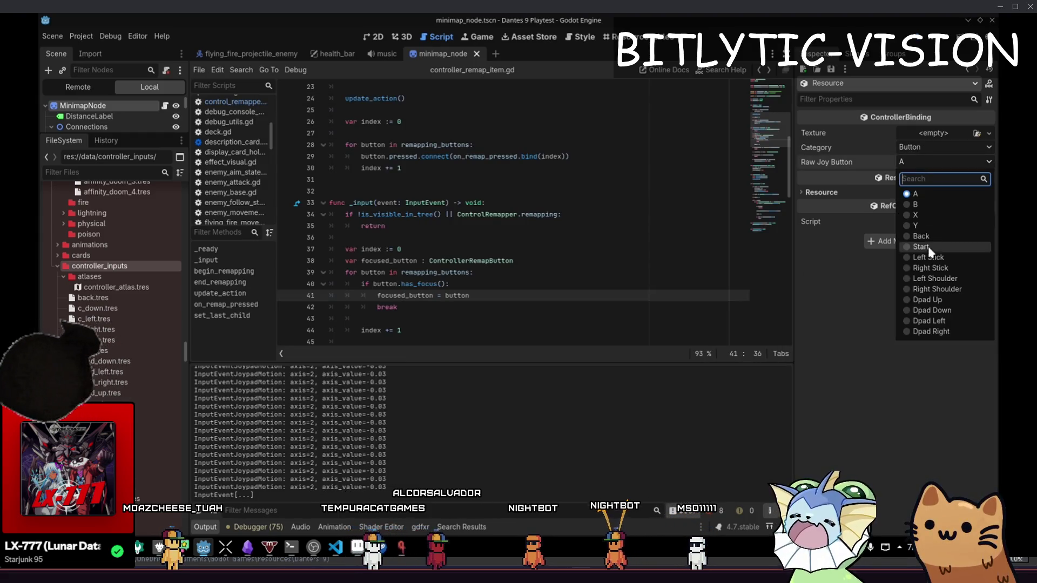
- Set the binding's Raw Joy Button to Right Stick and give it a new AtlasTexture
click(937, 269)
click(951, 133)
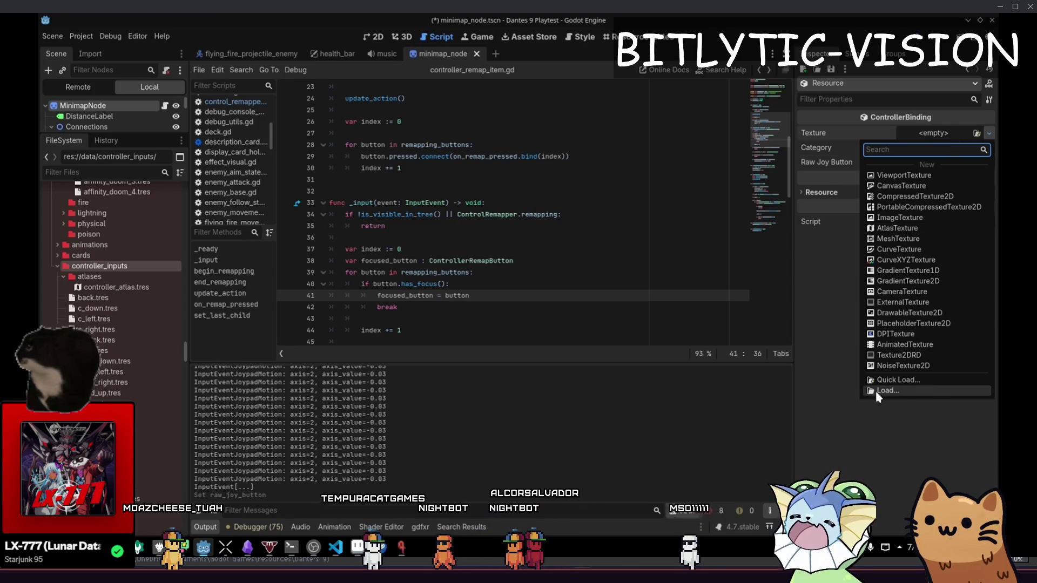
key(Escape)
click(936, 135)
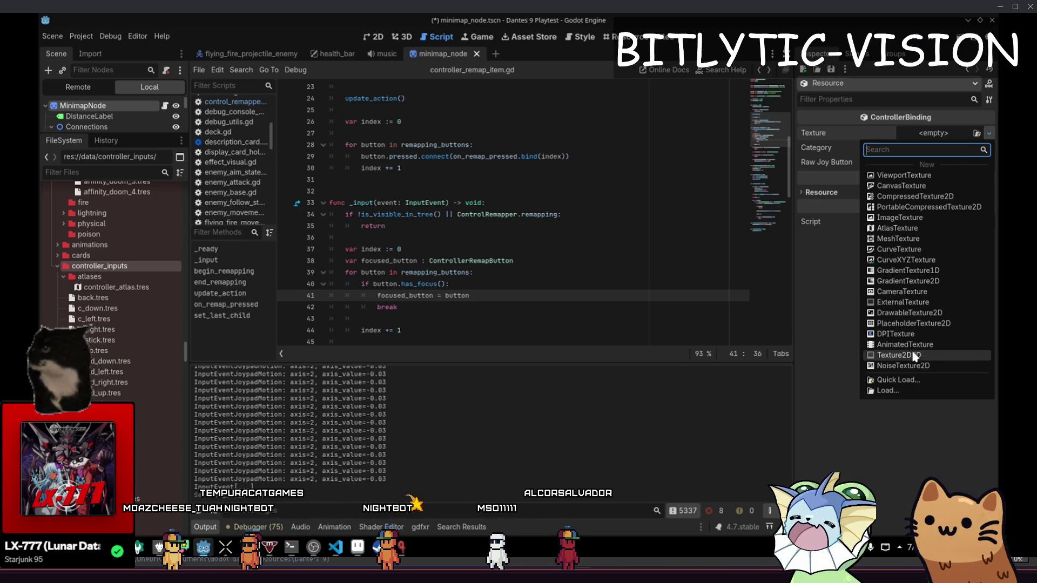
click(912, 228)
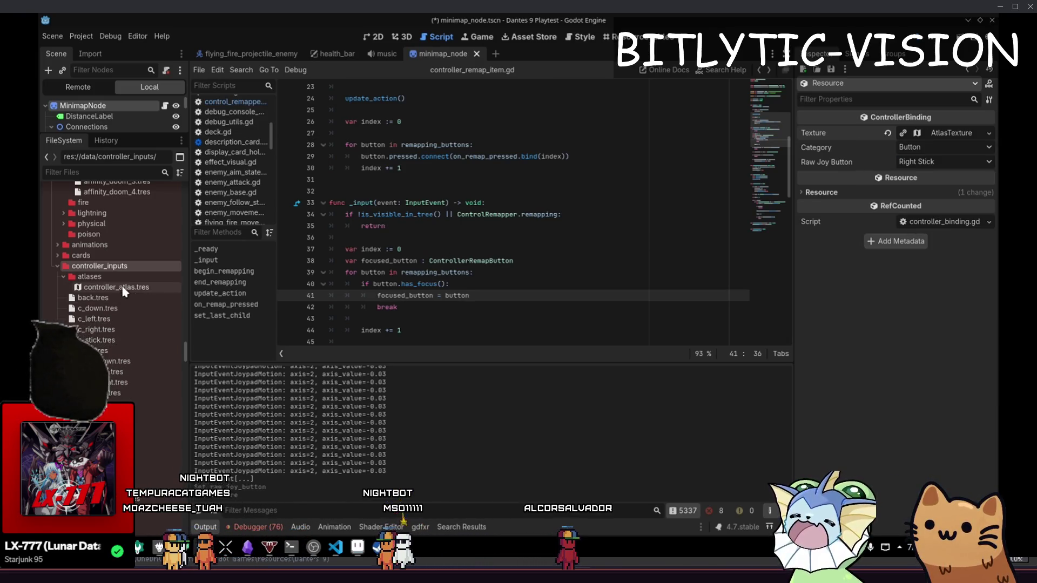
- Use controller_atlas.tres as the AtlasTexture's atlas source and start picking its region
click(960, 139)
mouse_move(116, 287)
mouse_down()
mouse_move(540, 319)
mouse_move(963, 281)
mouse_up()
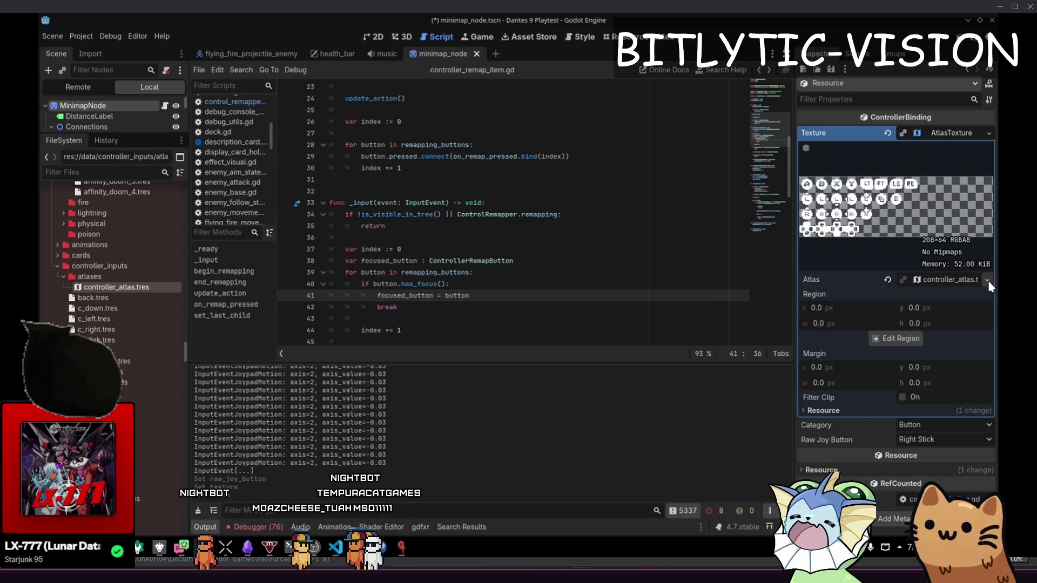
click(987, 279)
click(825, 334)
drag(908, 327, 906, 335)
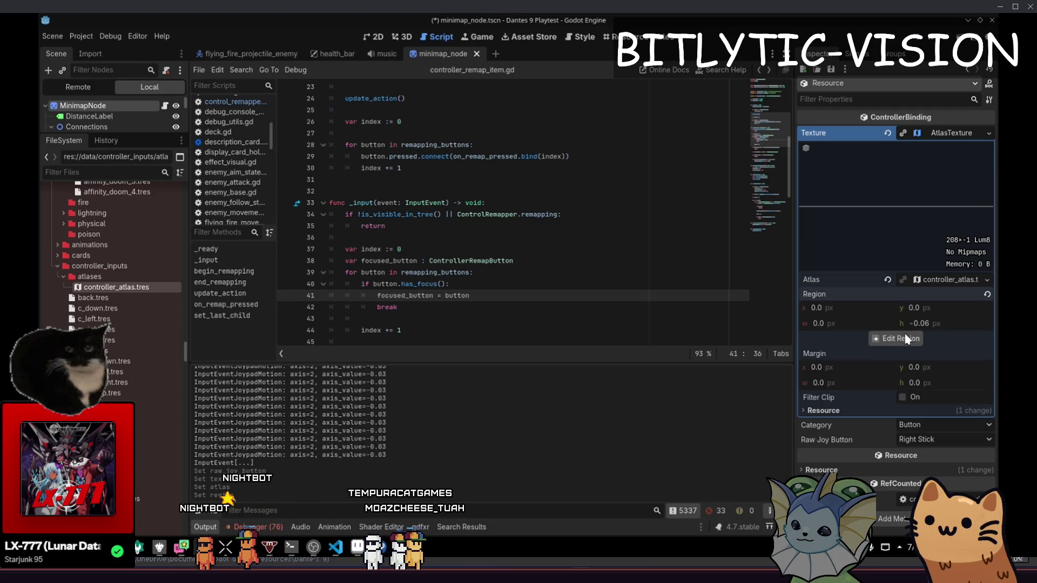
click(922, 338)
- Select the down-arrow stick icon as the texture's initial region
scroll(519, 296, up, 6)
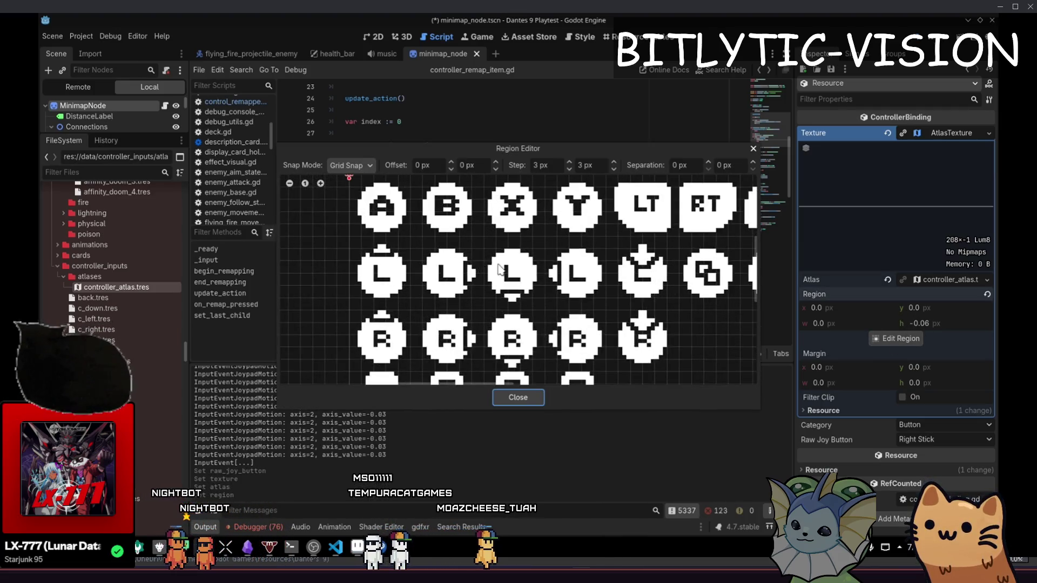
scroll(562, 365, right, 3)
scroll(485, 244, down, 4)
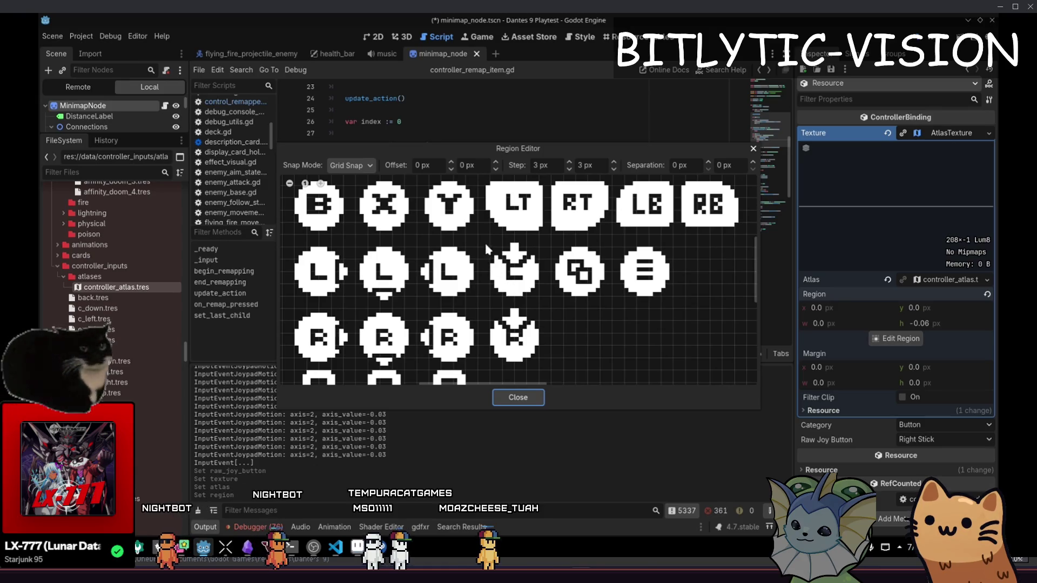
drag(480, 239, 548, 303)
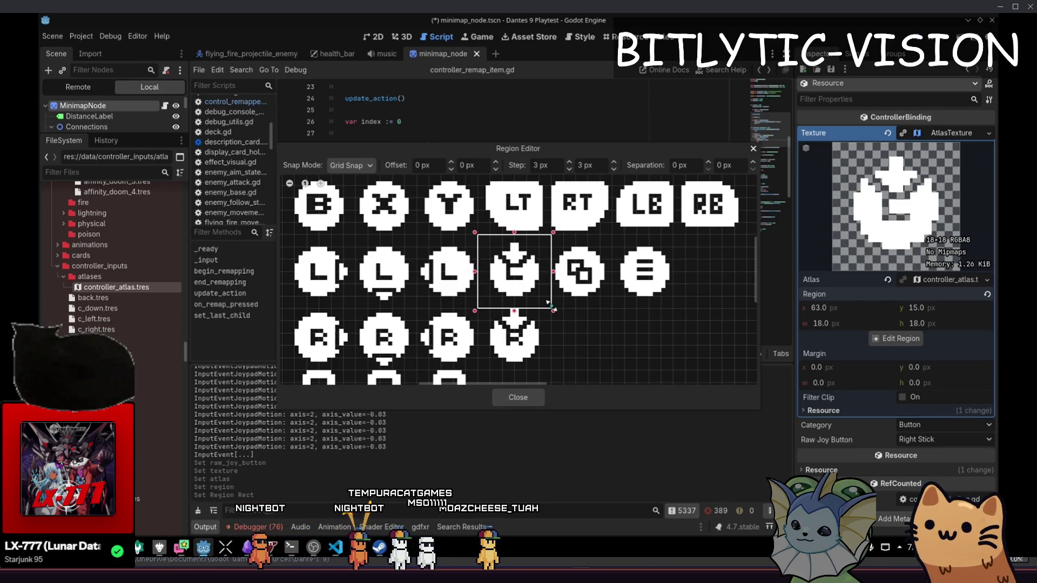
click(536, 392)
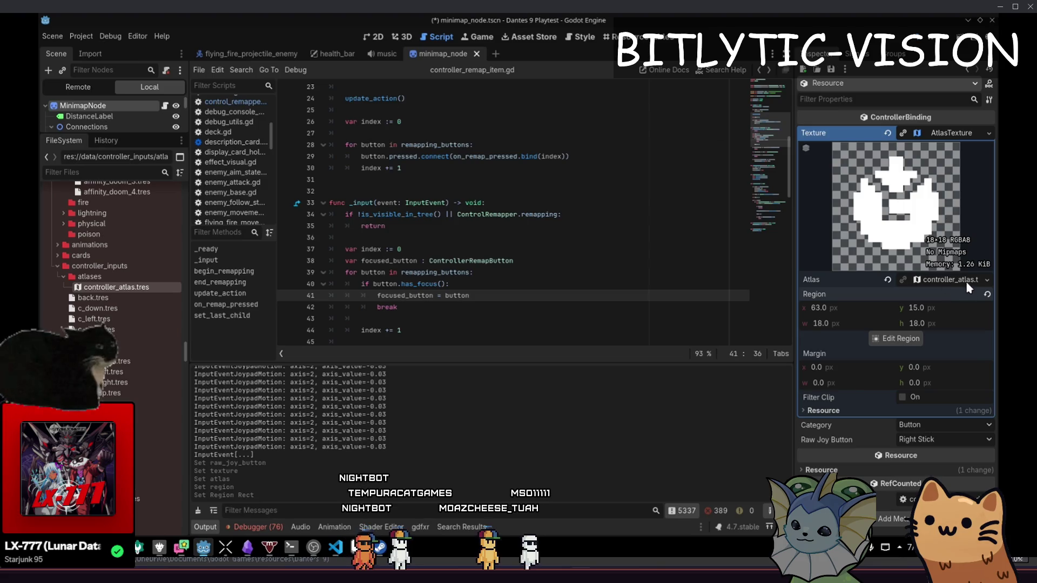
- With a 4×4 px grid step, re-select the 16×16 icon at 64,32 and close the editor
click(897, 338)
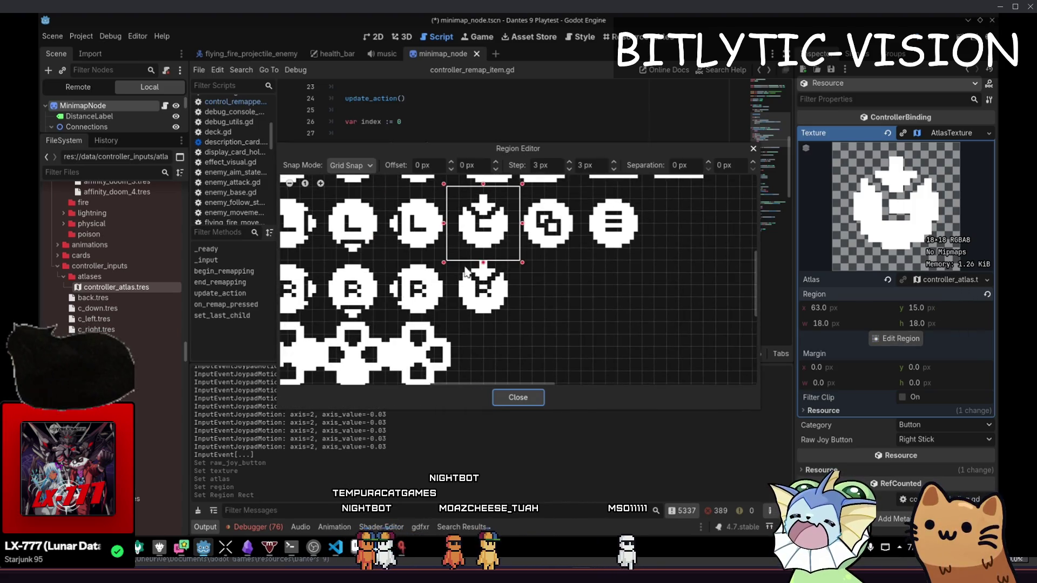
scroll(519, 316, up, 5)
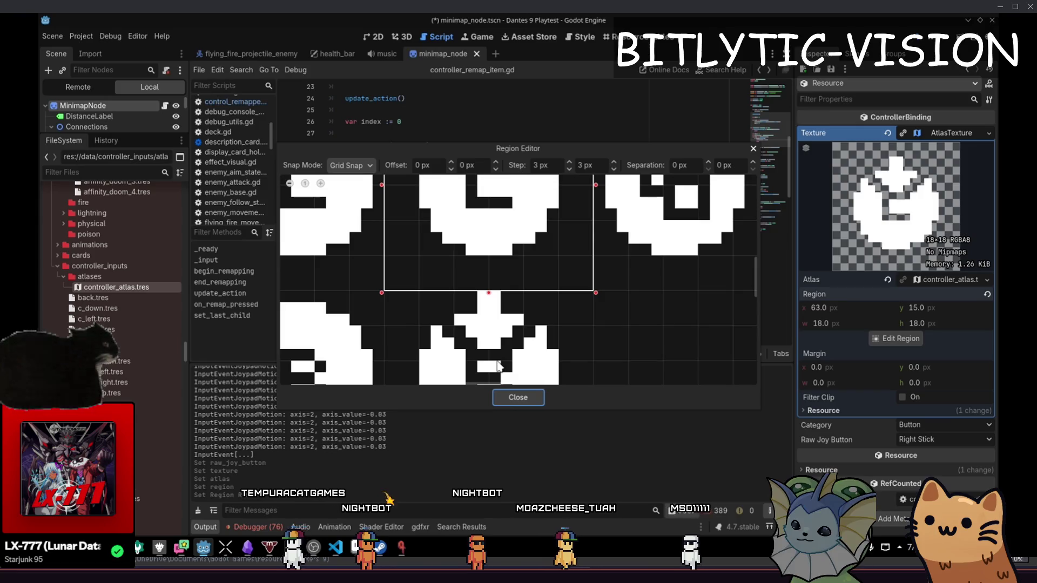
scroll(508, 346, down, 3)
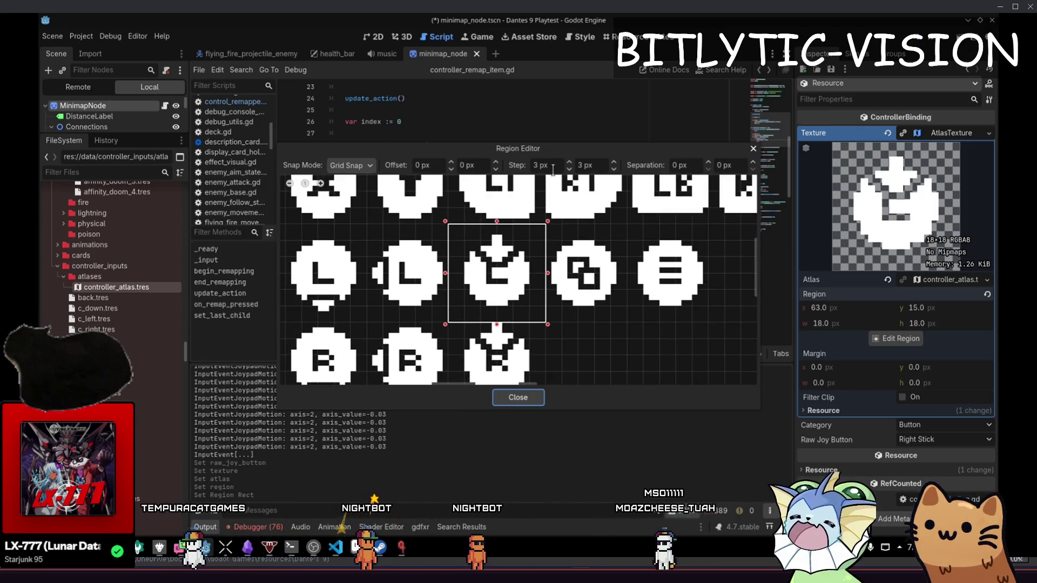
text(4)
key(Tab)
text(4)
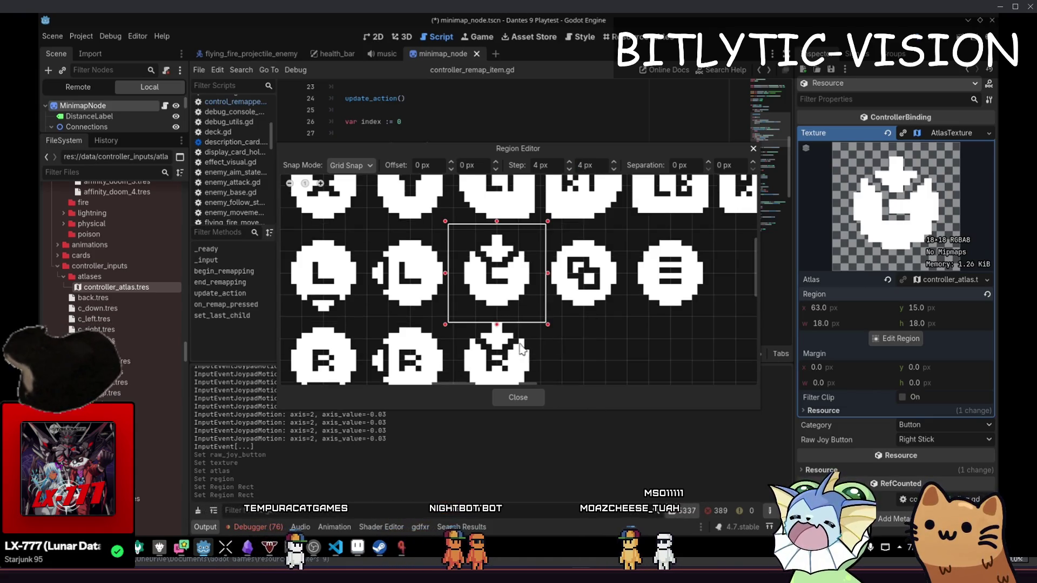
key(Return)
drag(487, 297, 414, 224)
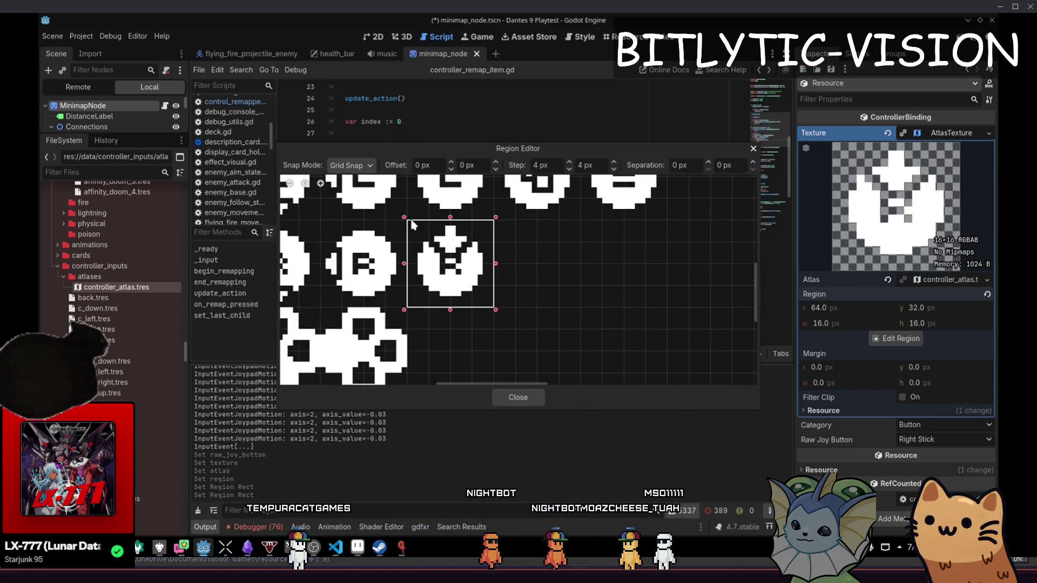
click(513, 398)
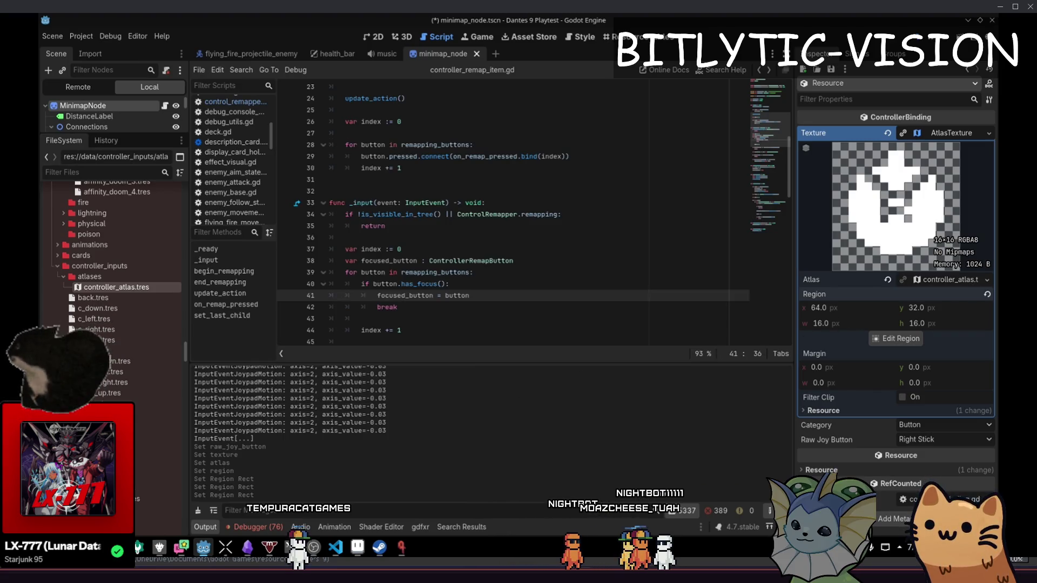
click(947, 138)
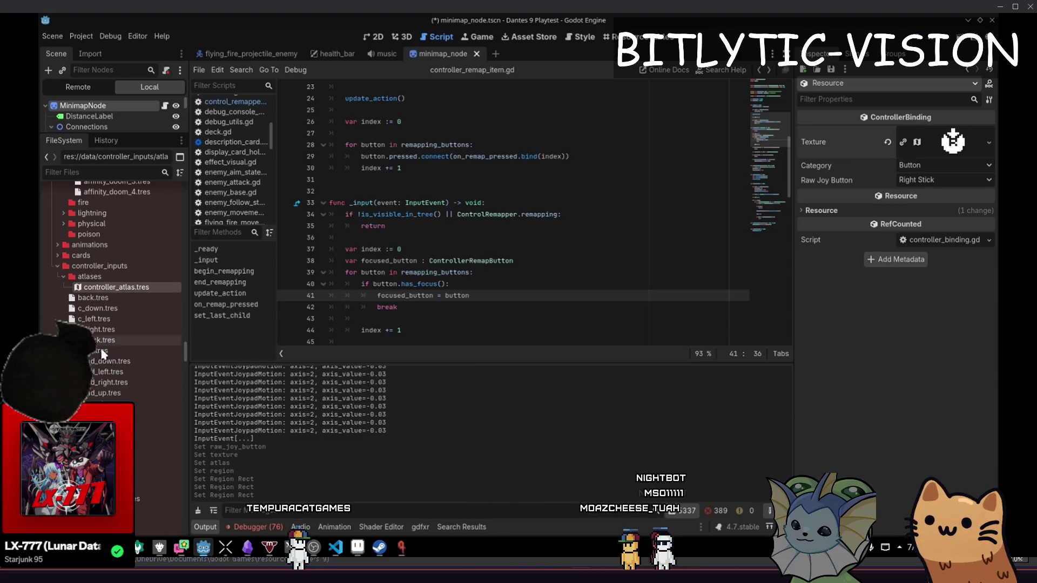
scroll(111, 323, down, 3)
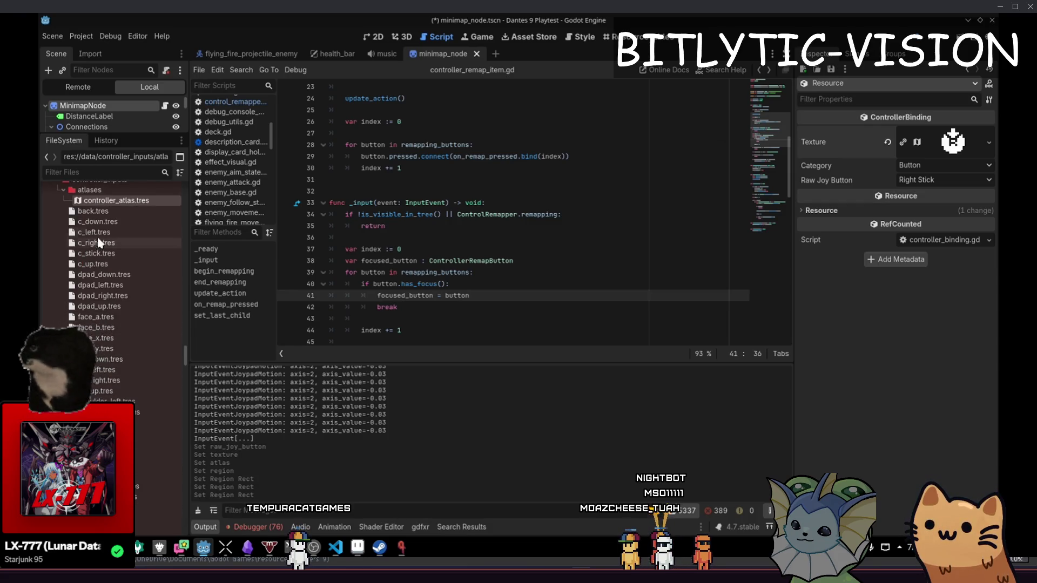
key(ctrl+d)
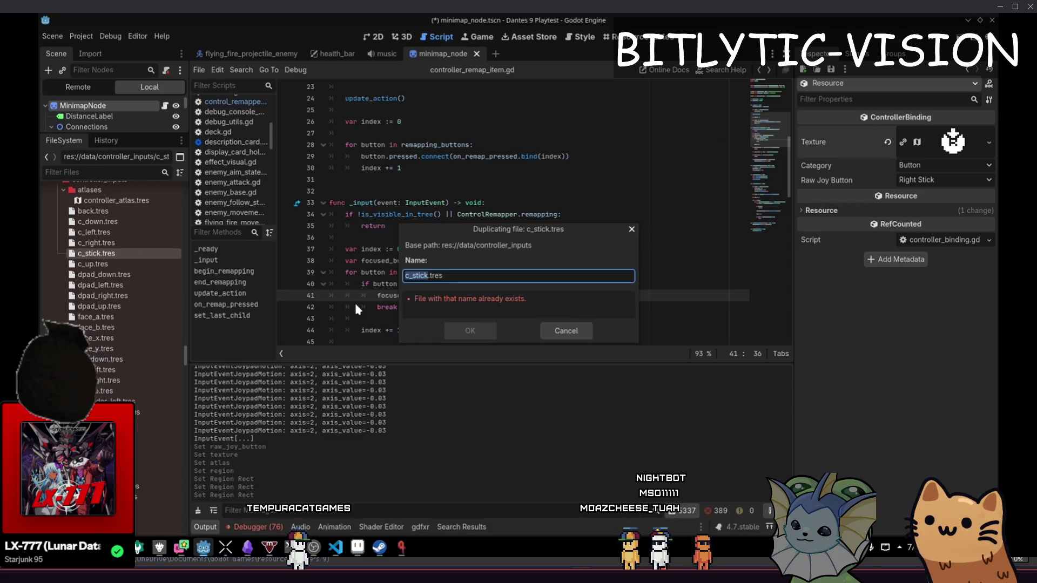
text(left_stick)
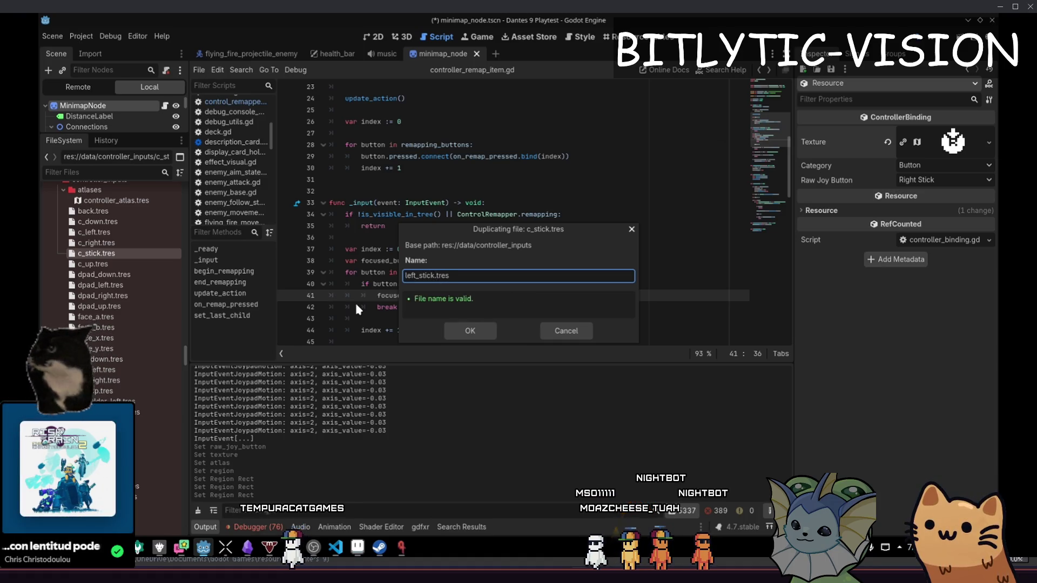
key(ctrl+a)
text(joy_stick)
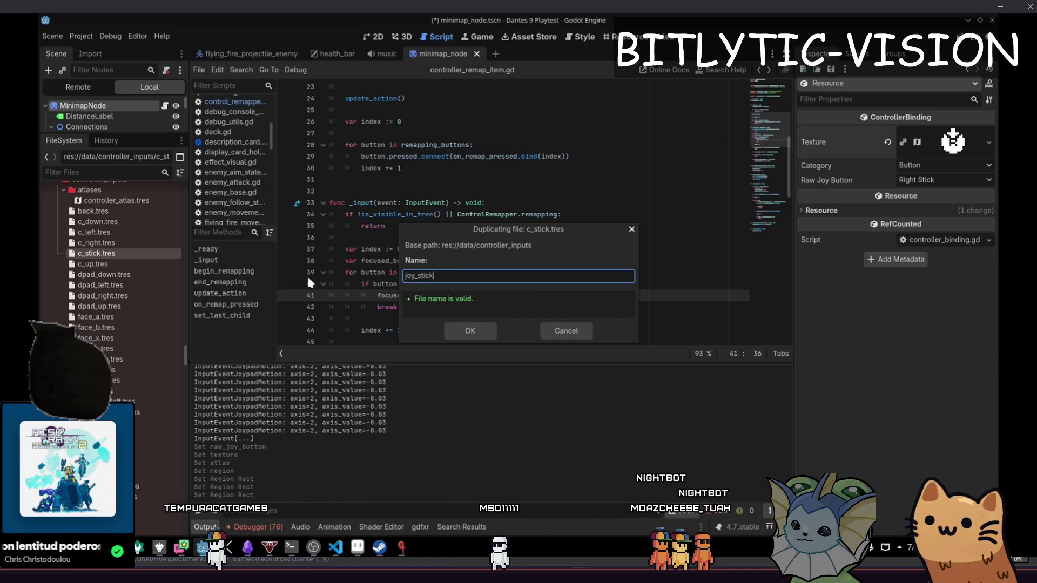
key(Return)
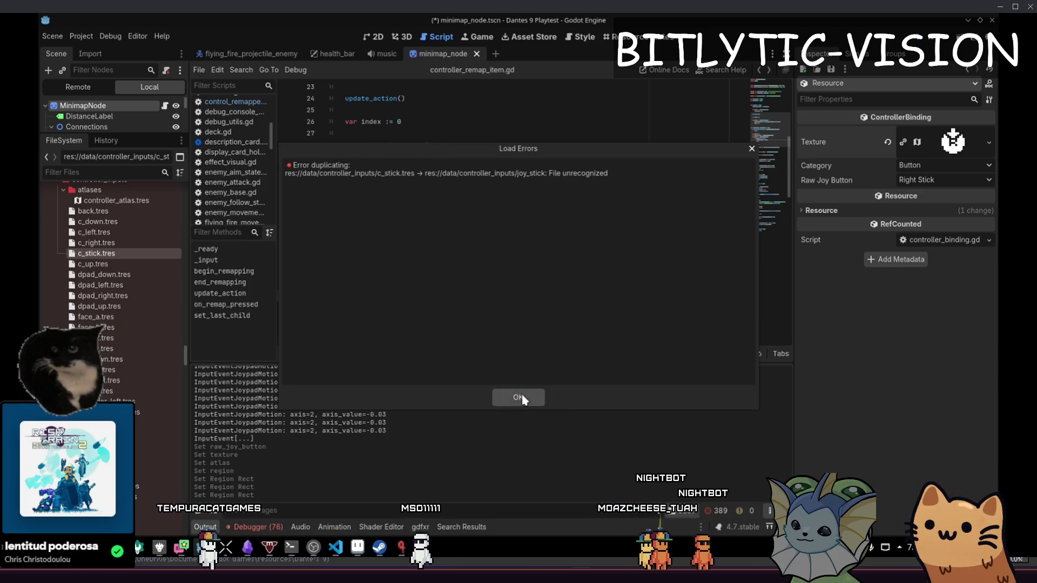
click(521, 398)
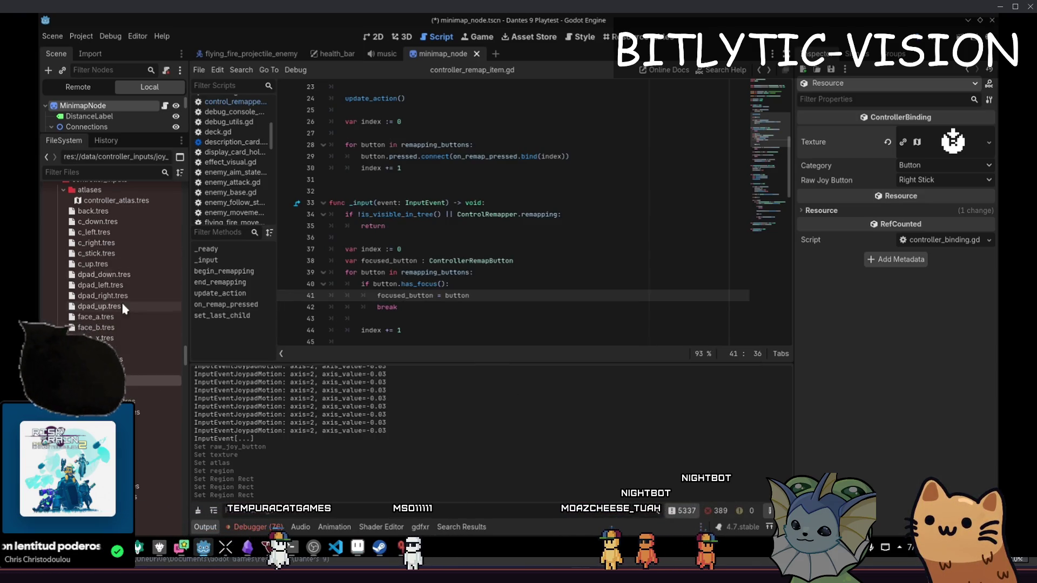
scroll(106, 216, up, 2)
click(101, 223)
right_click(100, 226)
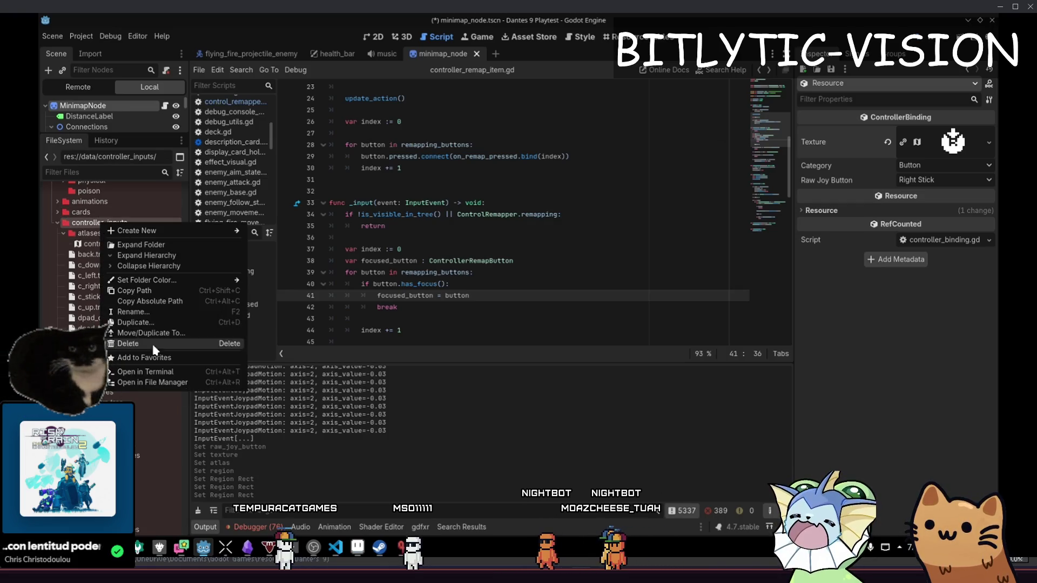
click(145, 378)
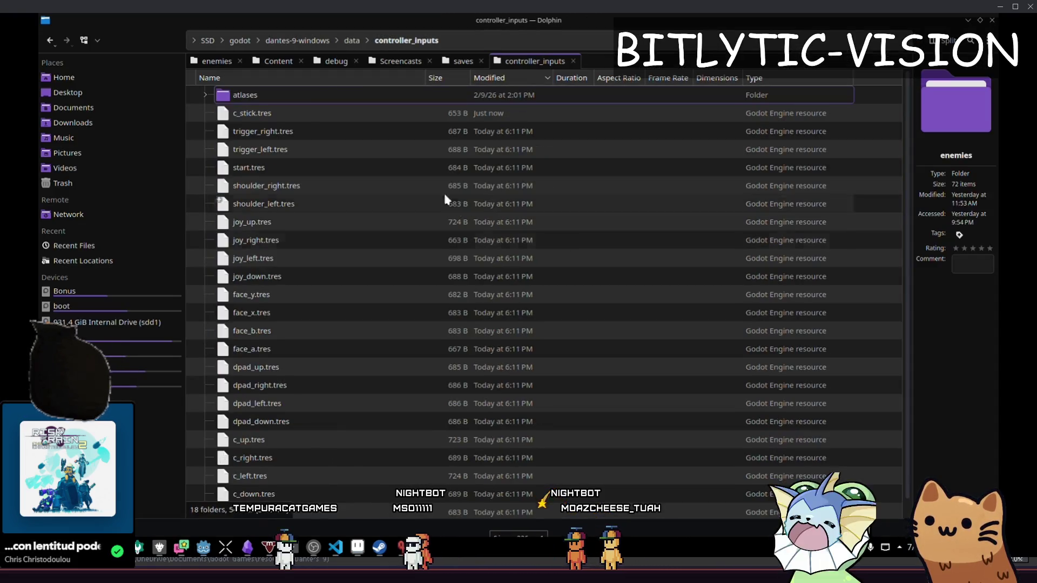
click(390, 226)
key(Down)
key(Down)
key(Down)
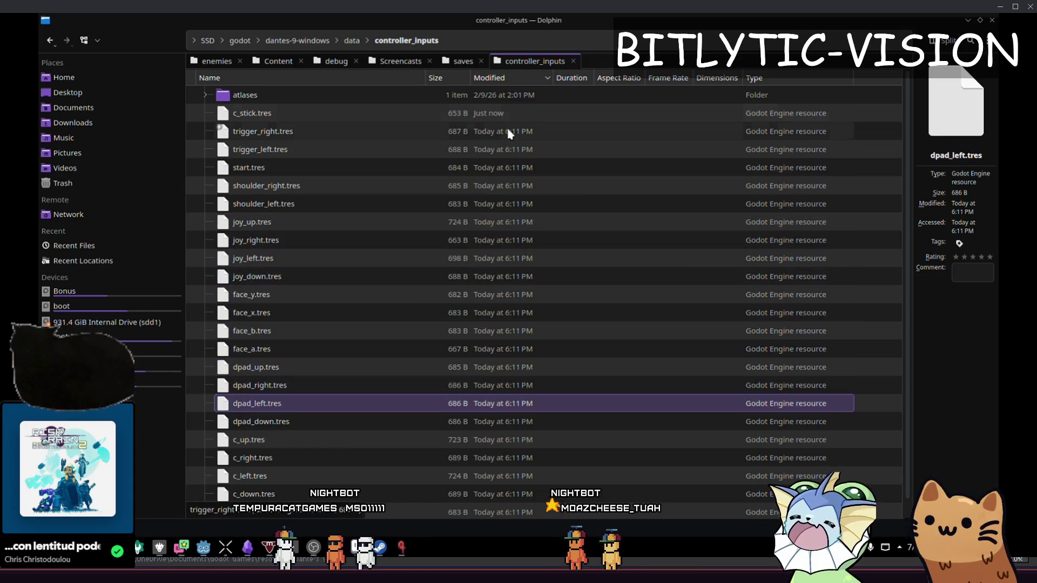
click(325, 113)
key(alt+Tab)
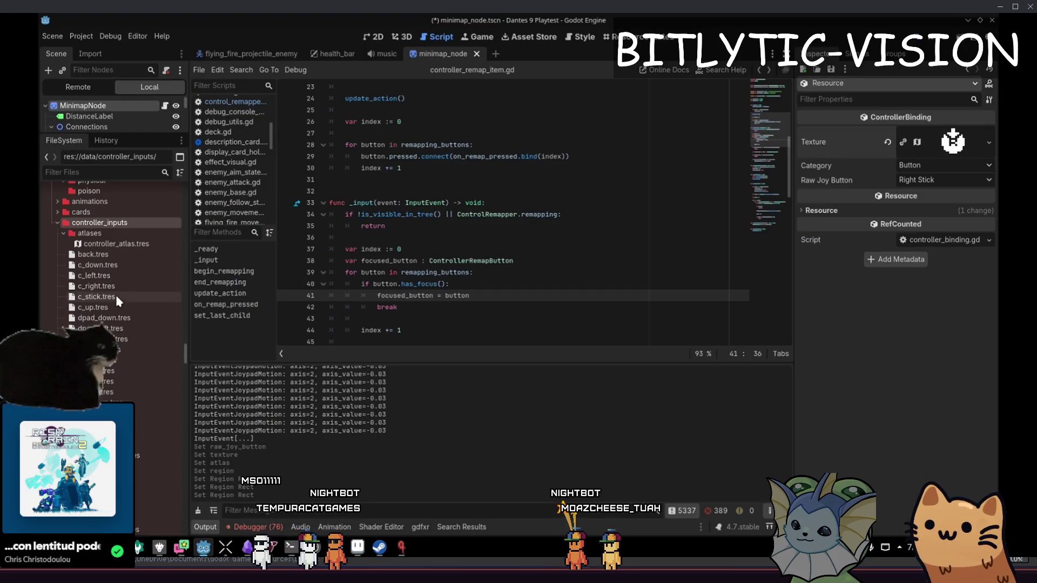
- Duplicate c_stick.tres as joy_stick.tres and set its Raw Joy Button to Left Stick
click(117, 297)
key(ctrl+d)
text(joy_stick.tres)
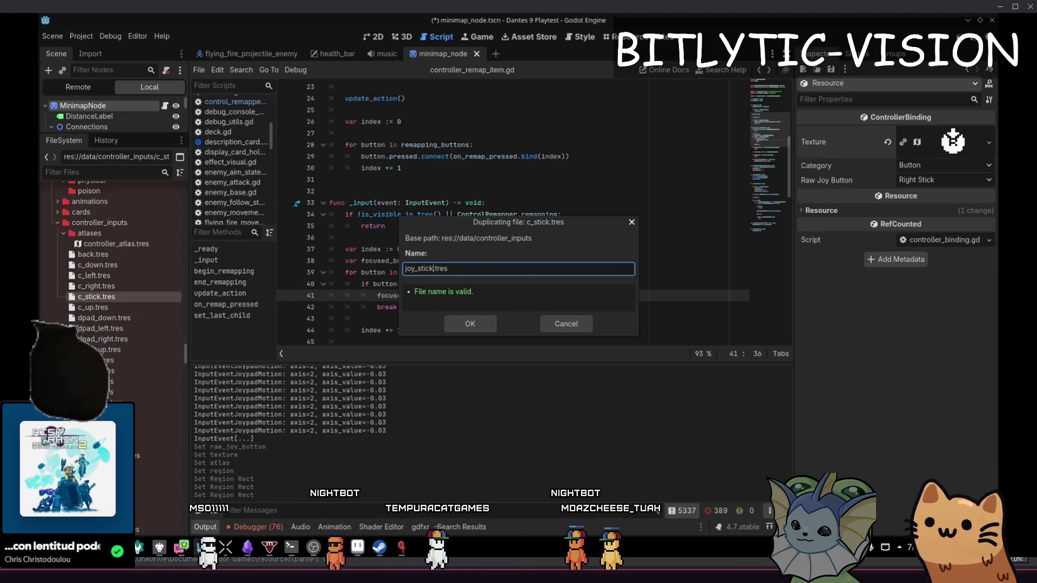
key(Return)
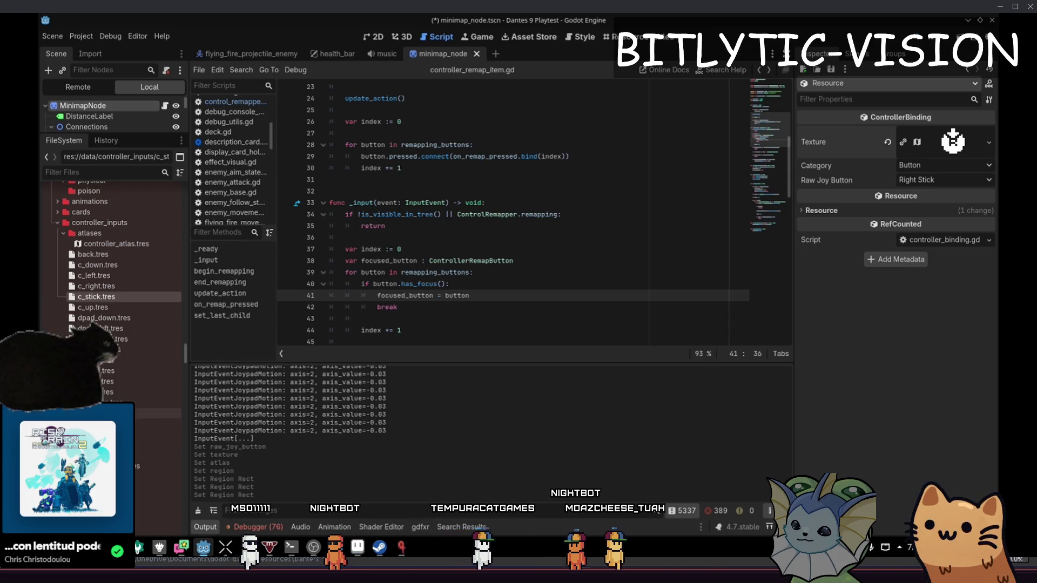
click(933, 180)
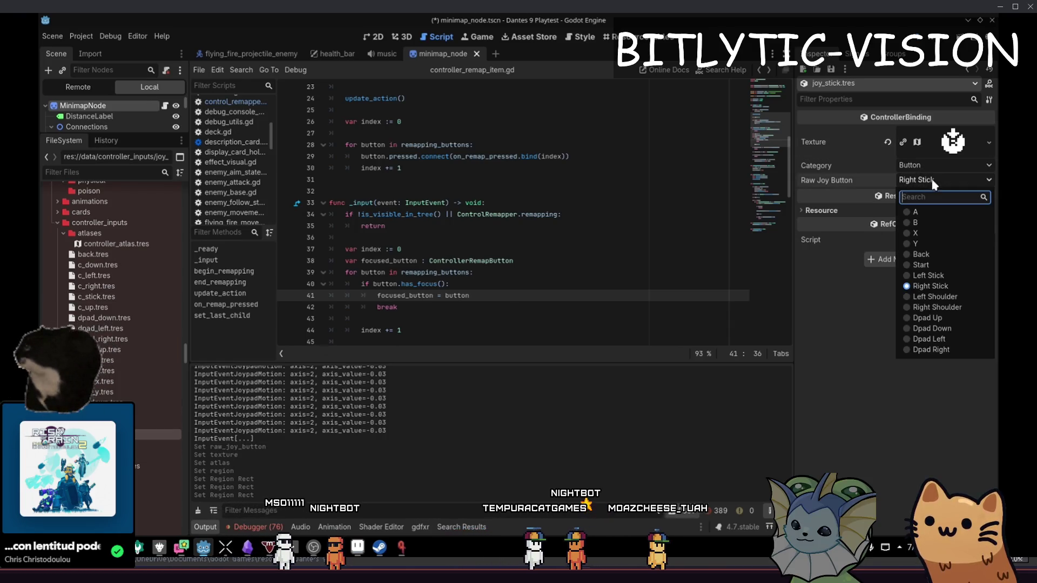
click(927, 276)
- Move joy_stick.tres's atlas region to y 16, save, and launch the game
click(954, 146)
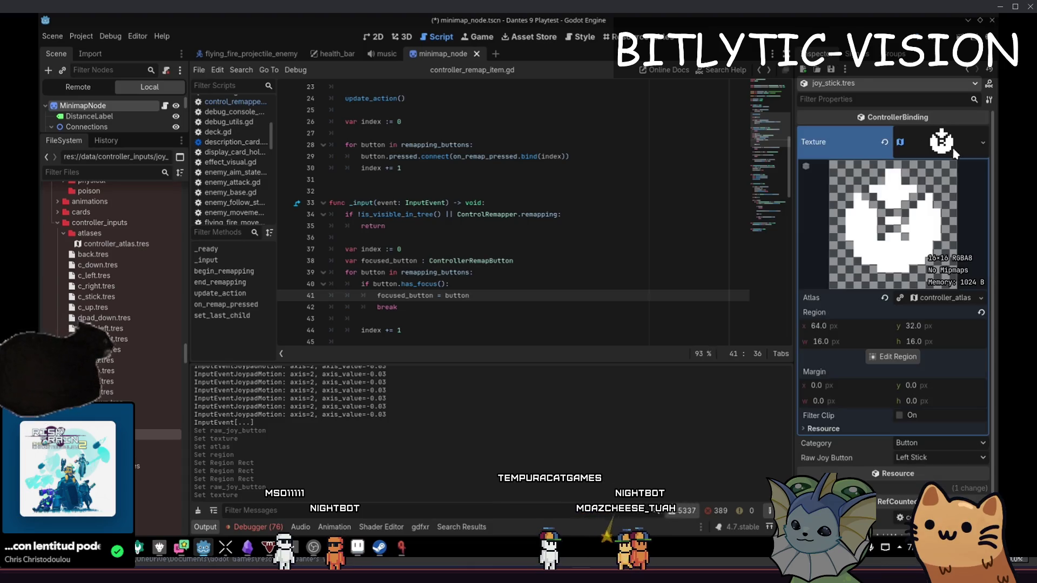
click(909, 356)
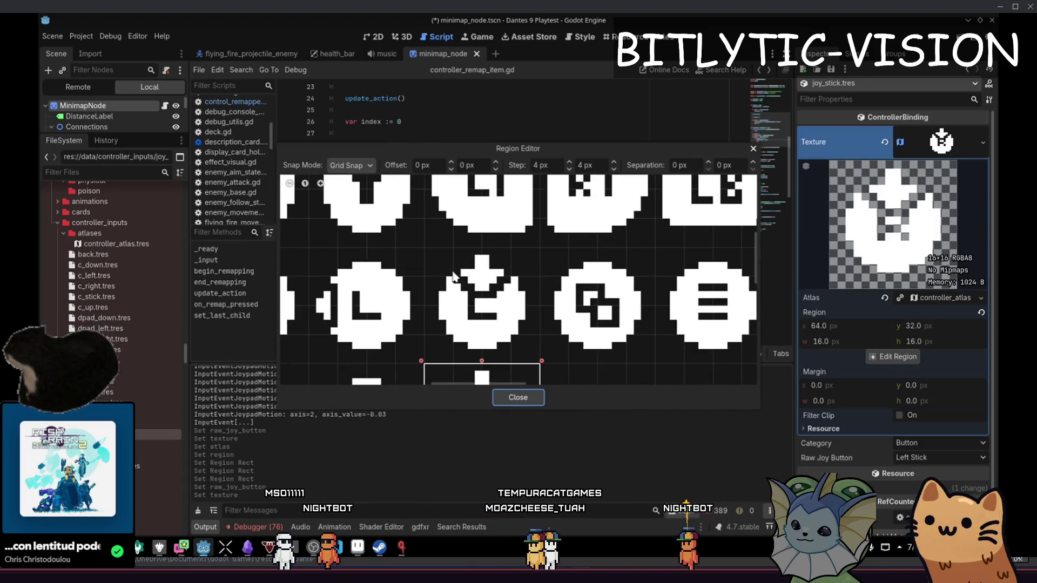
drag(429, 251, 486, 324)
click(522, 399)
click(589, 235)
key(ctrl+s)
click(547, 284)
key(F5)
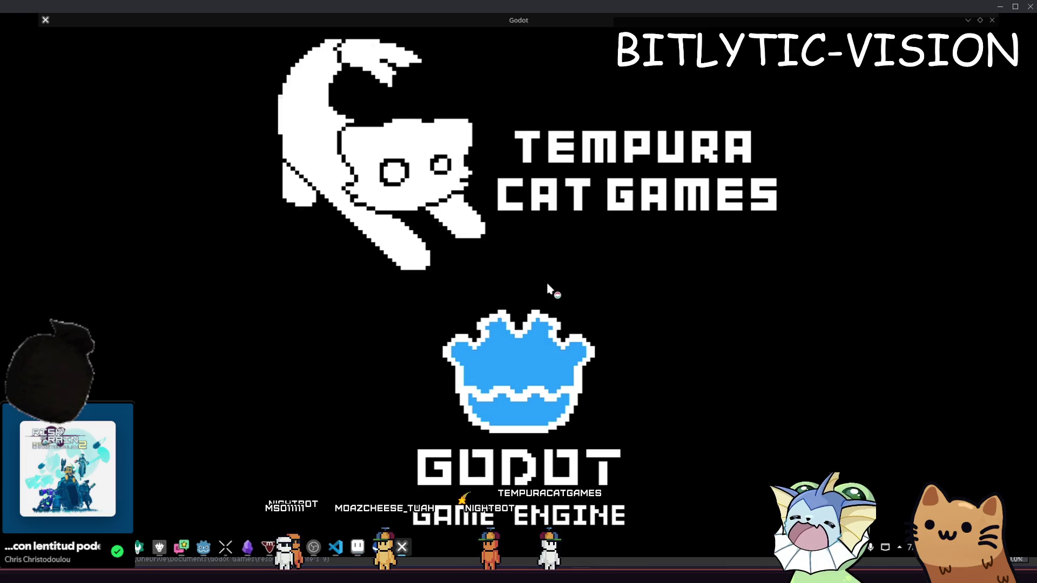
- Restart the game and open the Options screen from the main menu
key(F8)
key(F5)
key(F8)
key(F5)
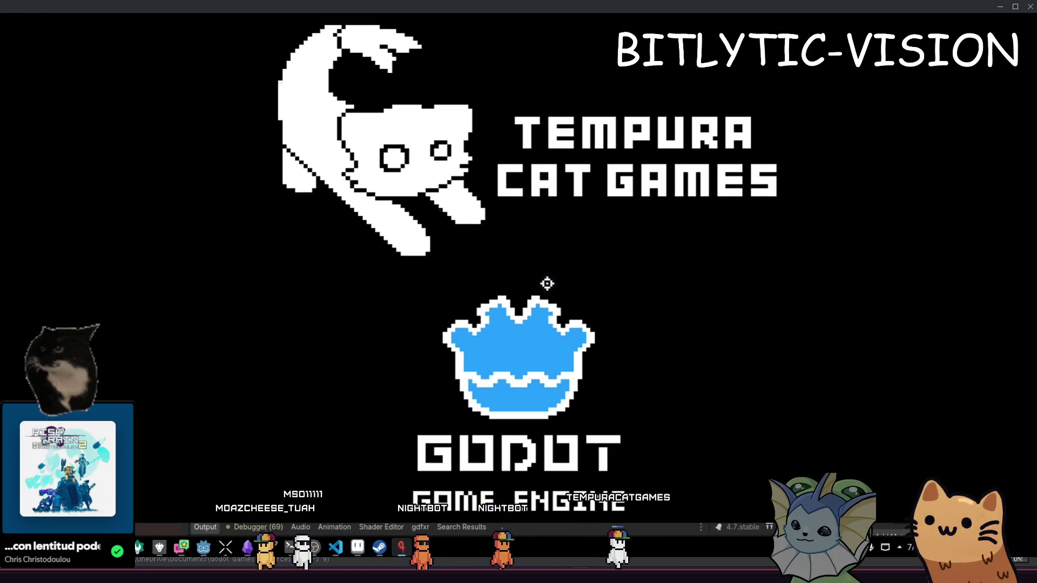
key(Down)
key(Down)
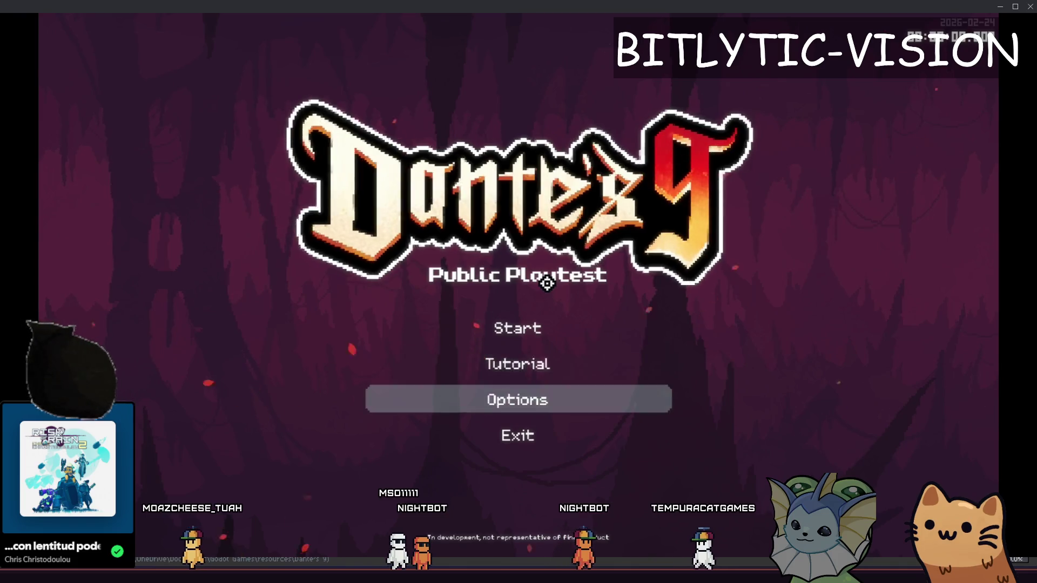
key(Return)
- Bind stick buttons to the second slots of Move Left and Move Right on the Controller tab
key(e)
key(e)
key(e)
key(e)
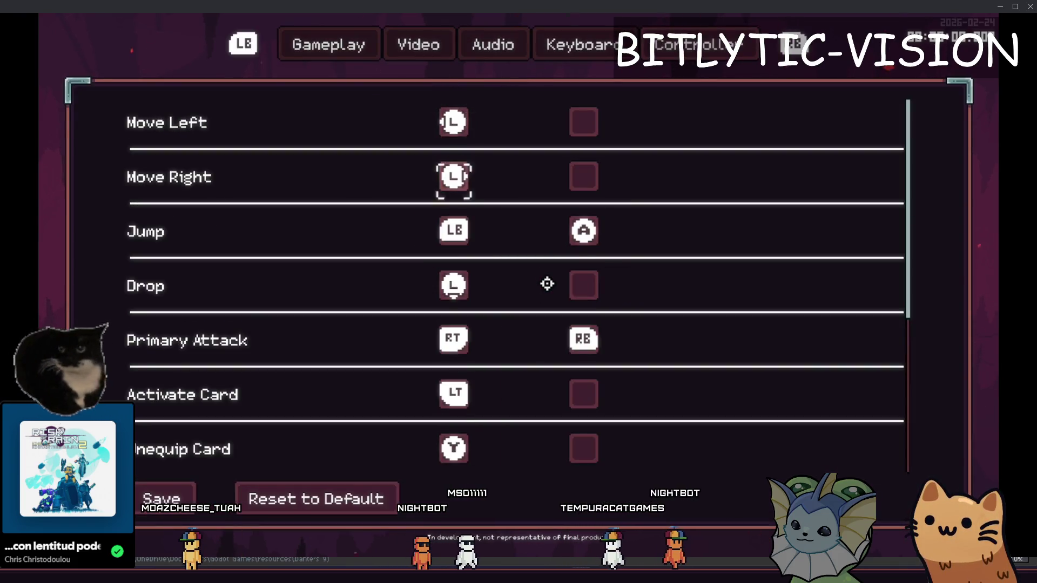
key(Down)
key(Return)
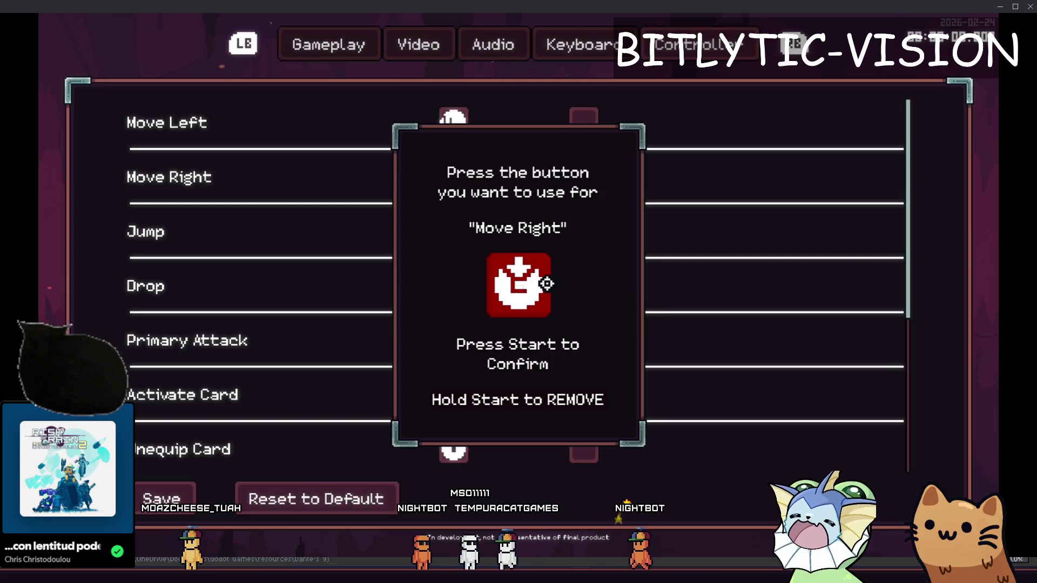
key(Return)
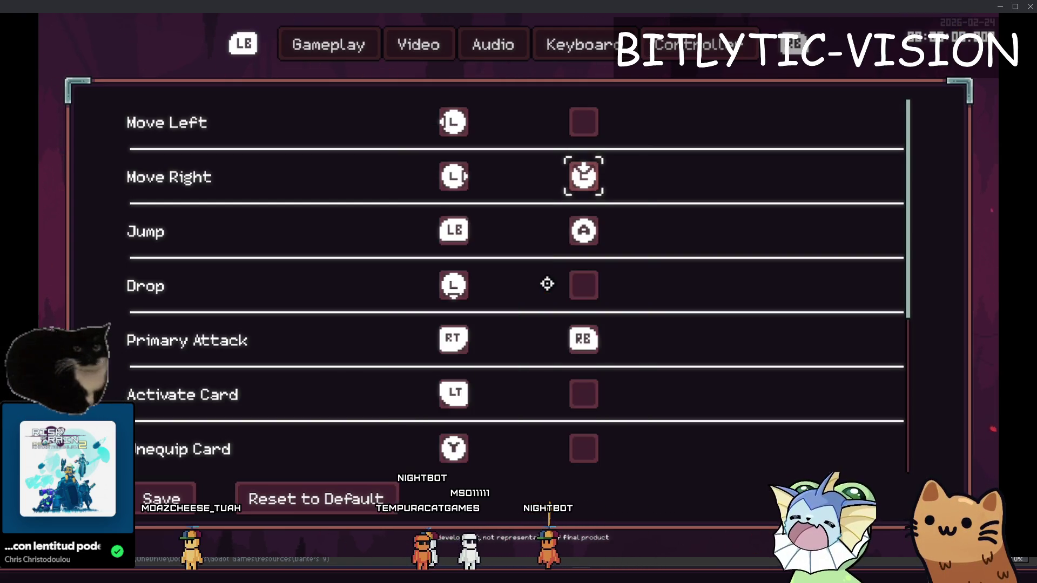
key(Return)
key(Return)
key(Down)
key(Return)
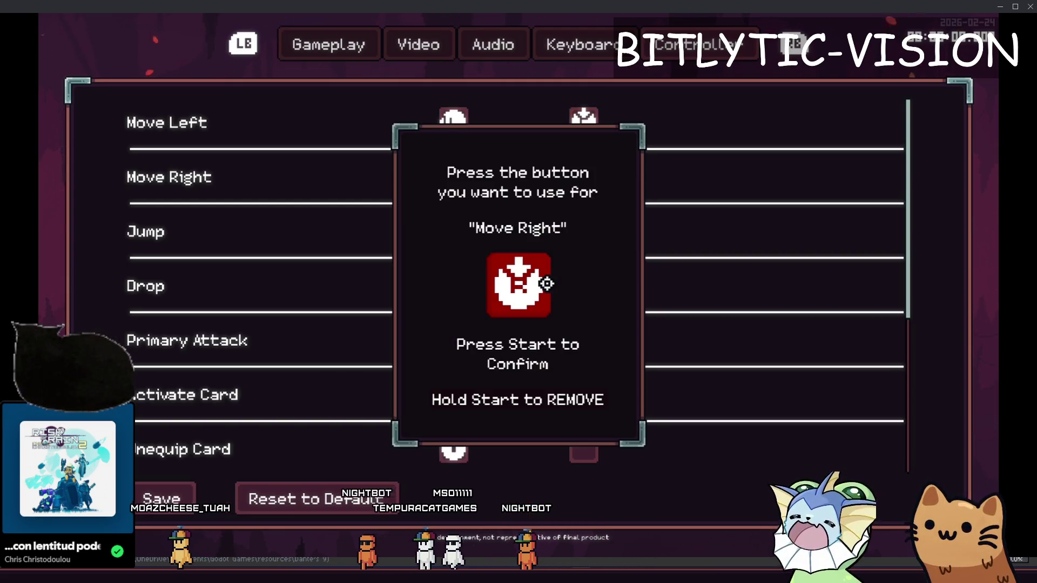
key(Return)
key(Escape)
key(Up)
key(Up)
key(Up)
key(Return)
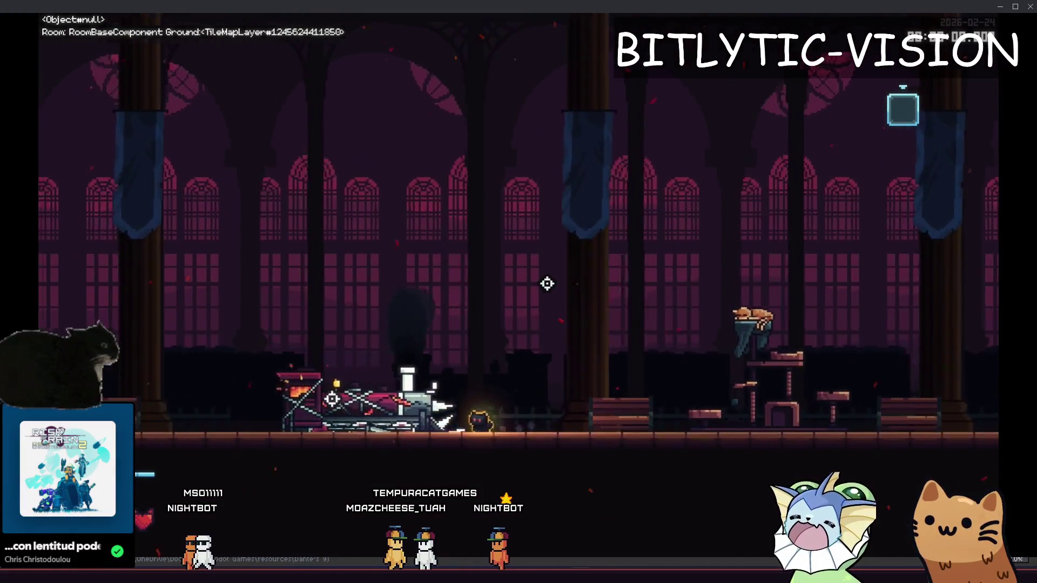
- Walk the cat right through the hall, up the stairs to the walkway bench, then quit with F8
key(Right)
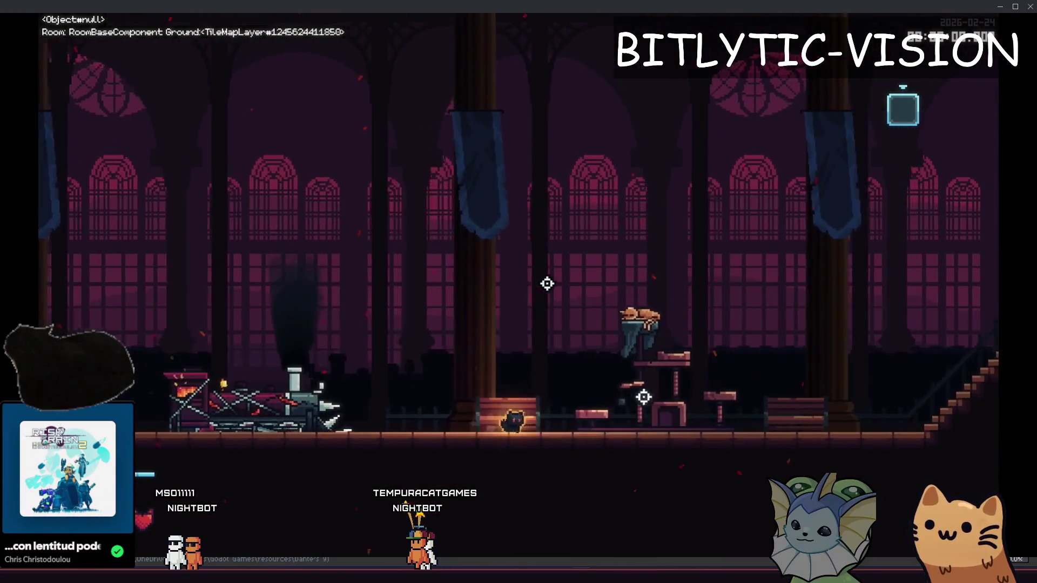
key(Right)
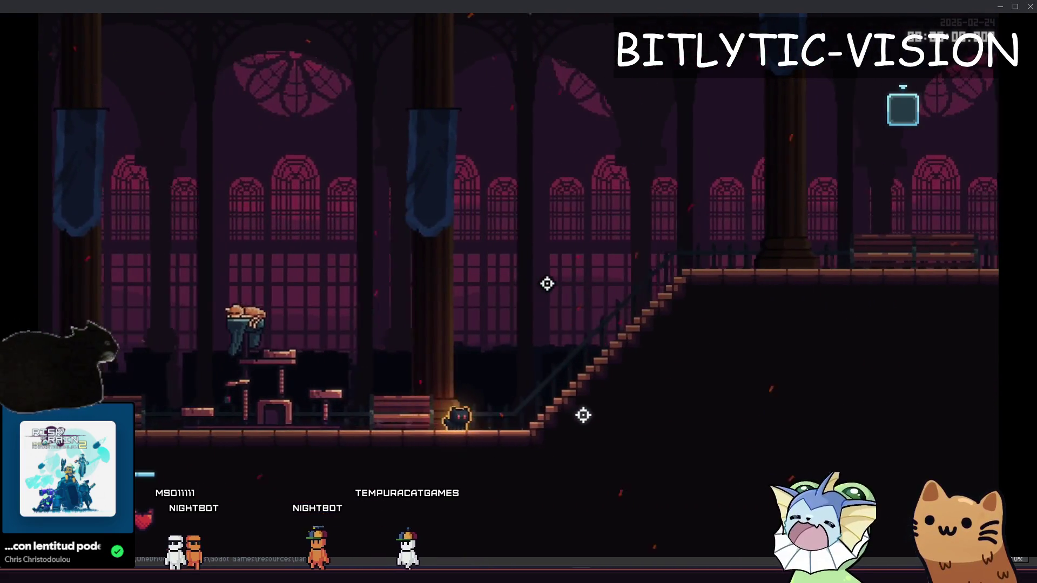
key(Right)
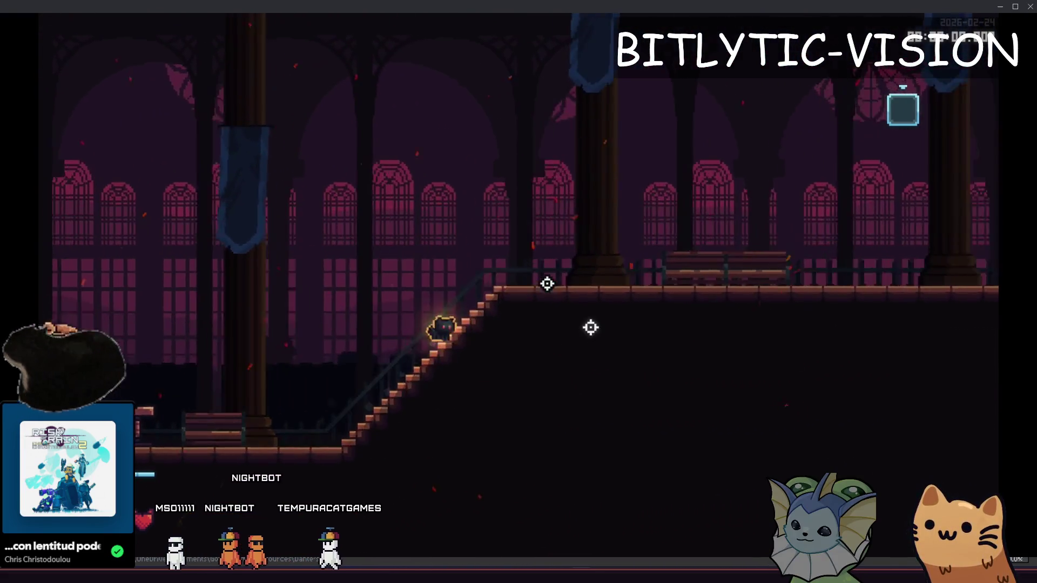
key(Right)
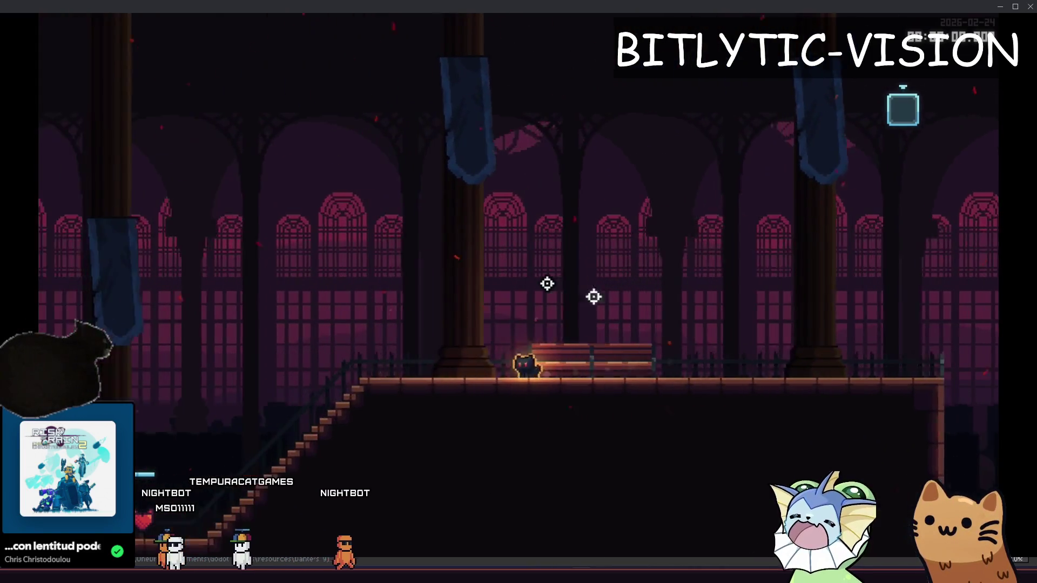
key(Right)
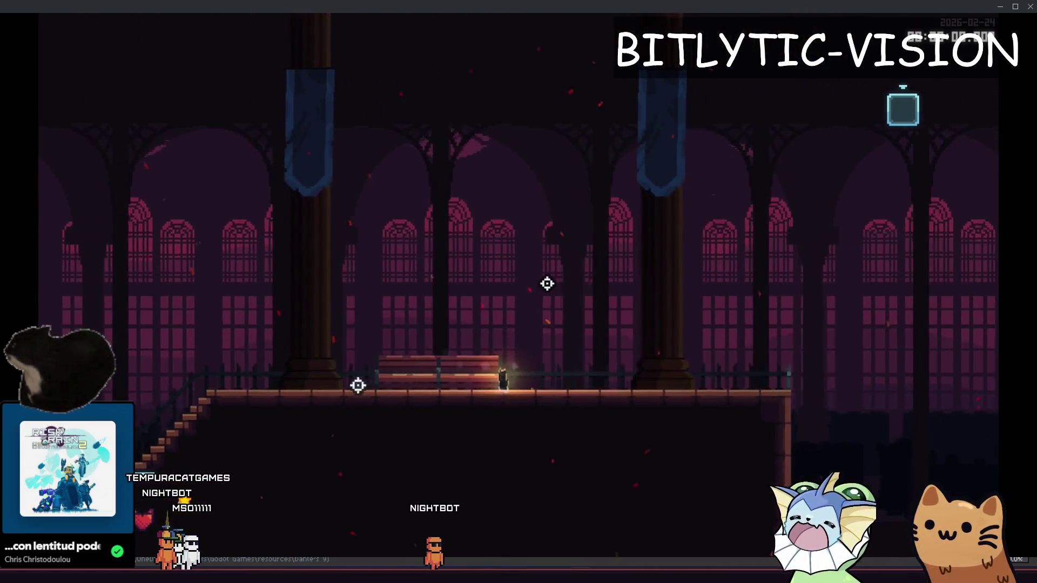
key(Left)
key(Right)
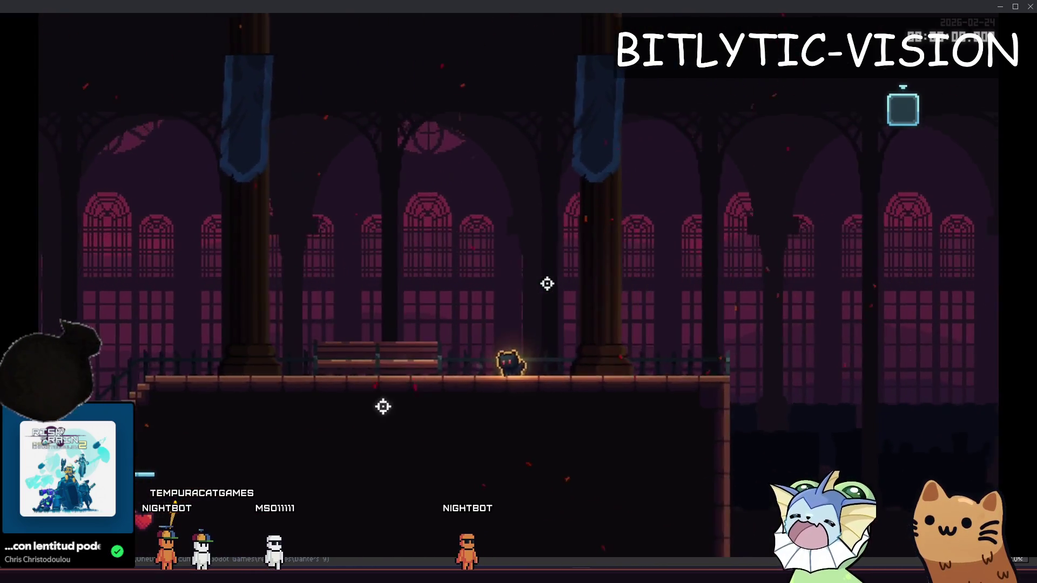
key(Left)
key(Right)
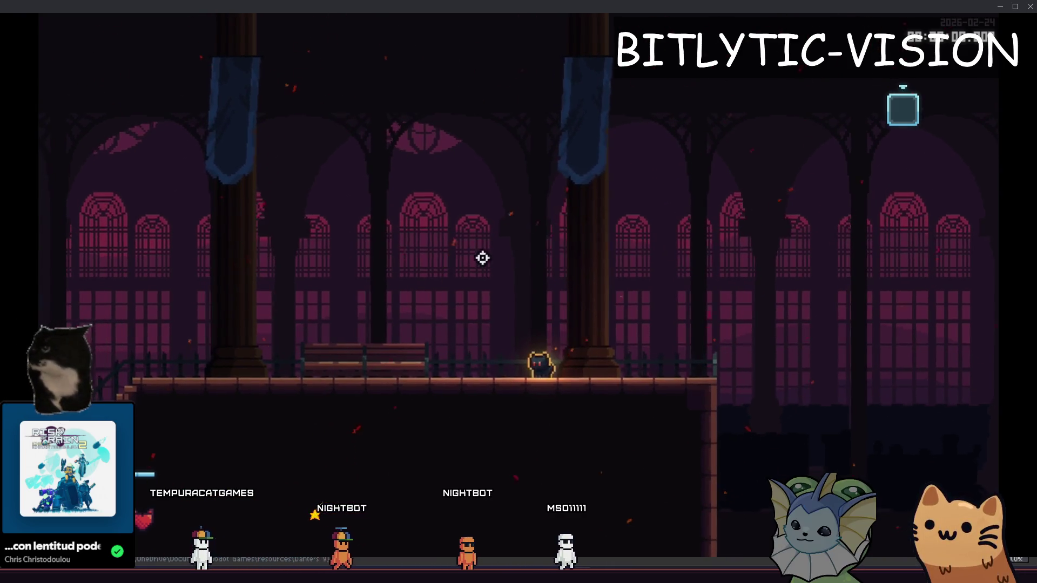
key(F8)
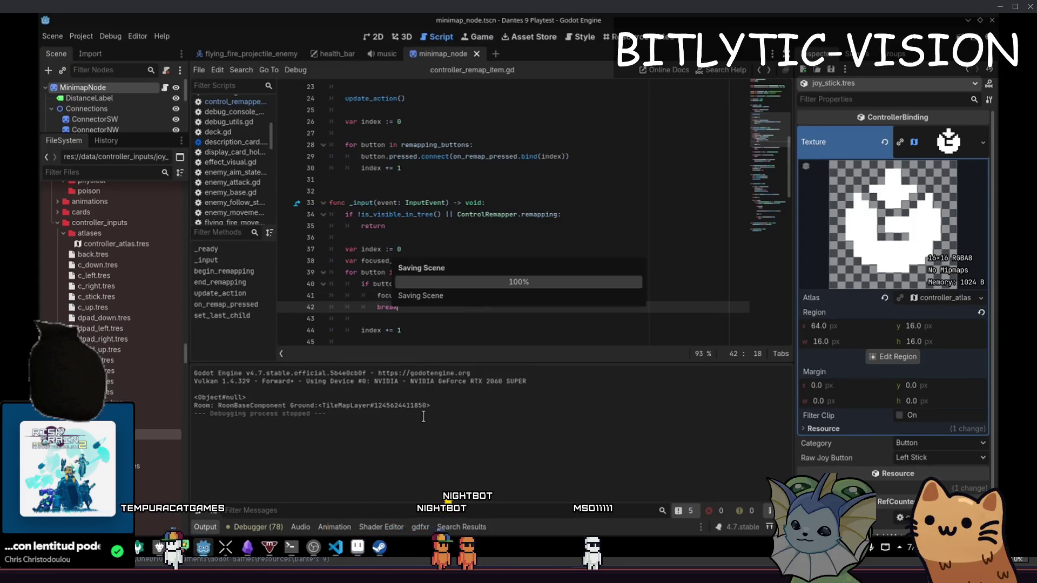
- Glance at the GodotCon 2026 Playtest Notes, then quick-open minimap_node.gd in Godot
click(247, 548)
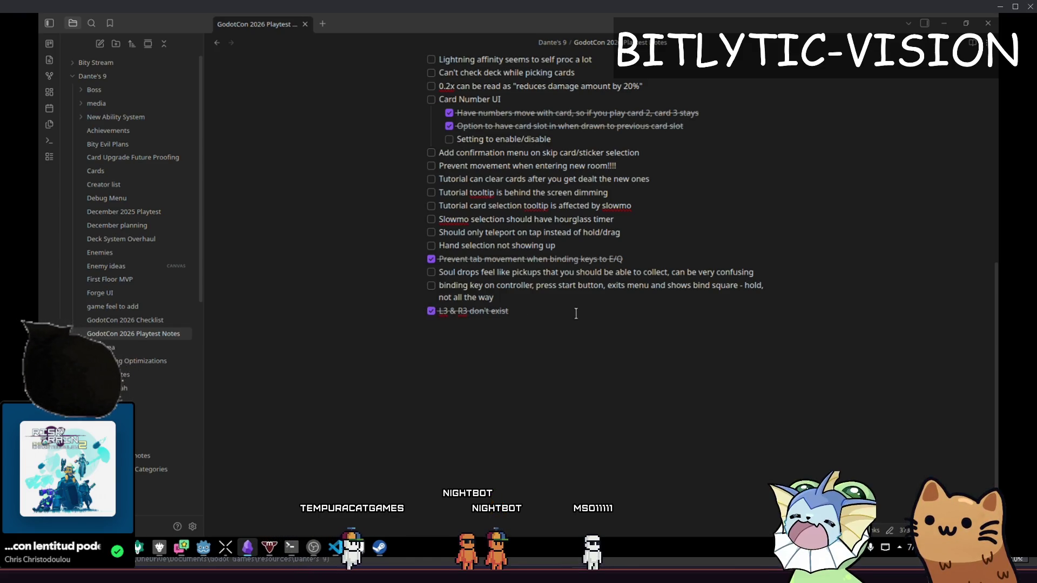
key(alt+Tab)
click(567, 288)
key(shift+alt+o)
text(minimap_node.t)
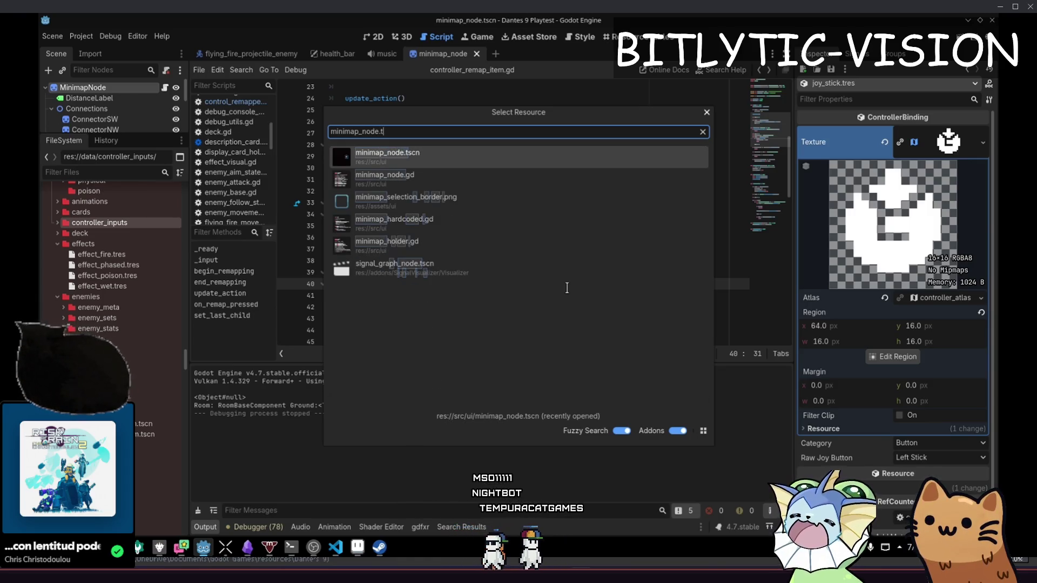
key(Return)
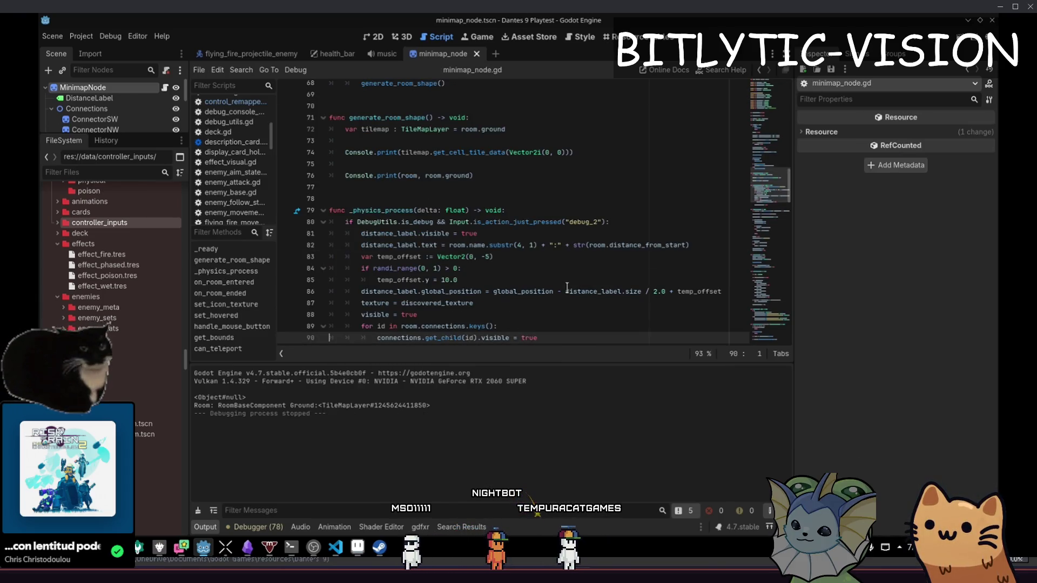
- Save, check the playtest notes again, and place the caret at the end of line 74
key(Up)
key(Up)
key(Up)
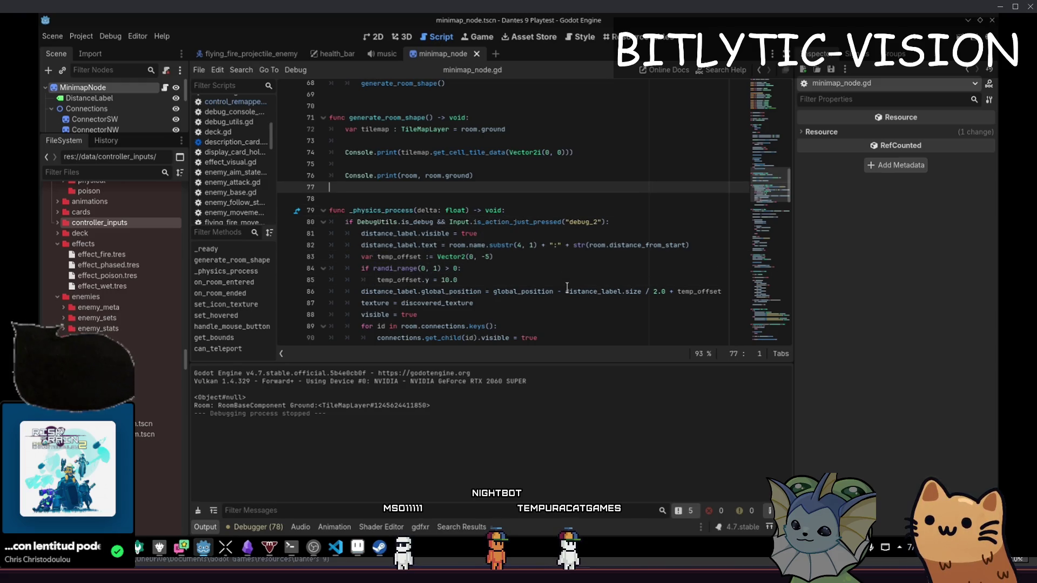
key(ctrl+s)
key(alt+Tab)
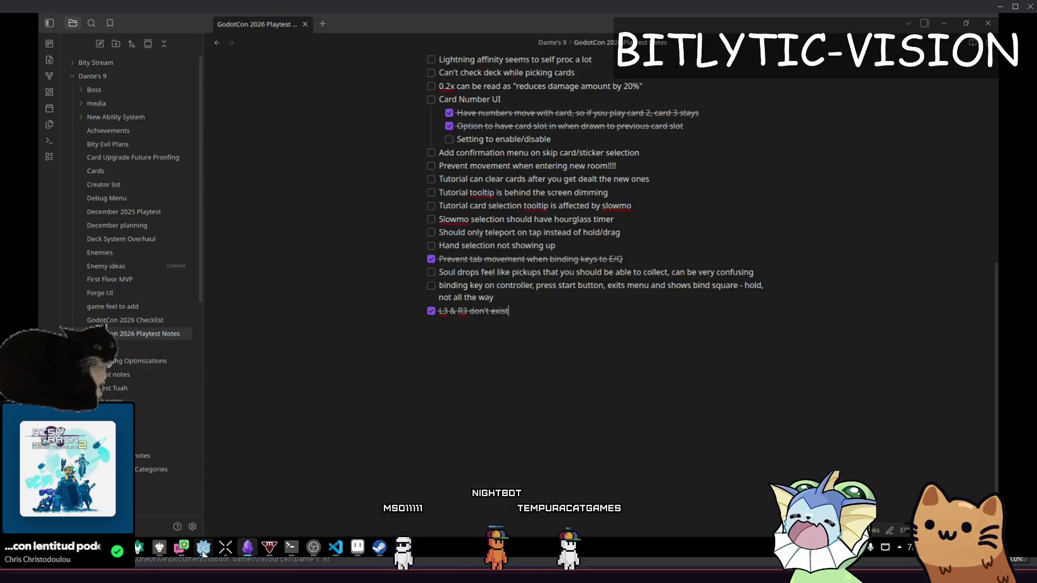
click(204, 552)
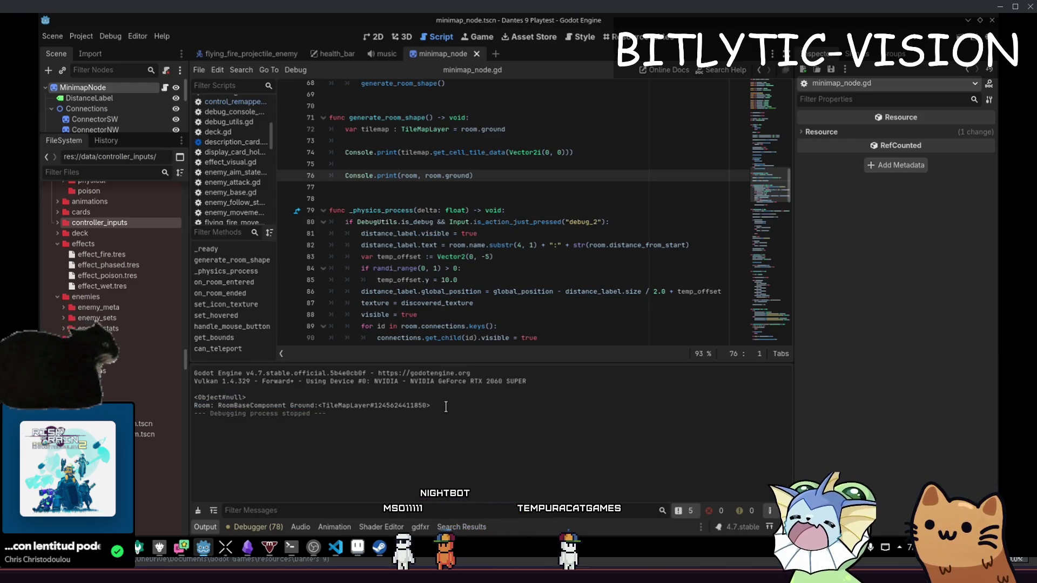
click(572, 155)
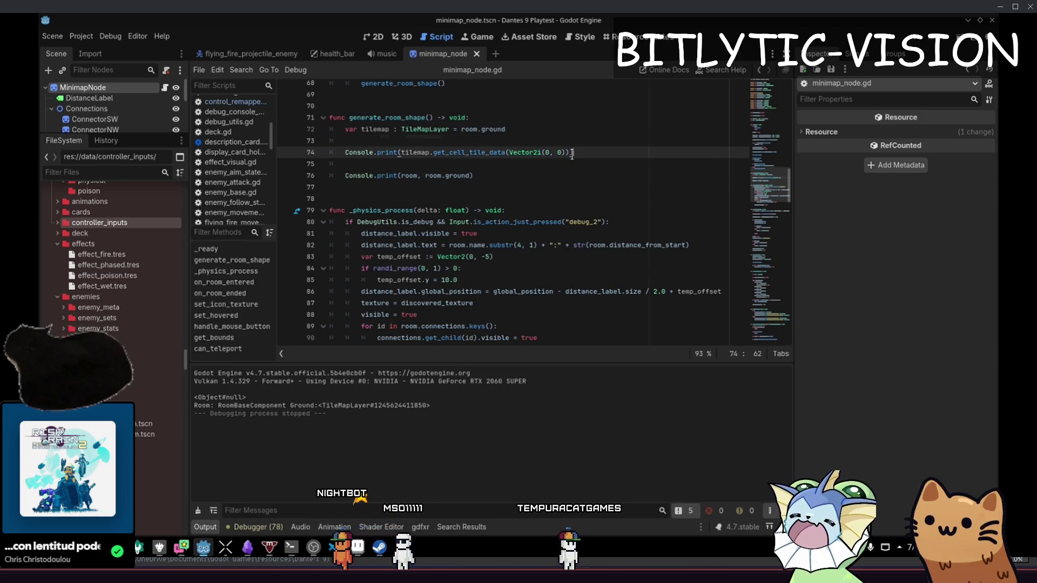
key(alt+shift+o)
- Open tile_navigation.gd and scroll down to the populate_nodes function
text(tile_navigation.gd)
key(Return)
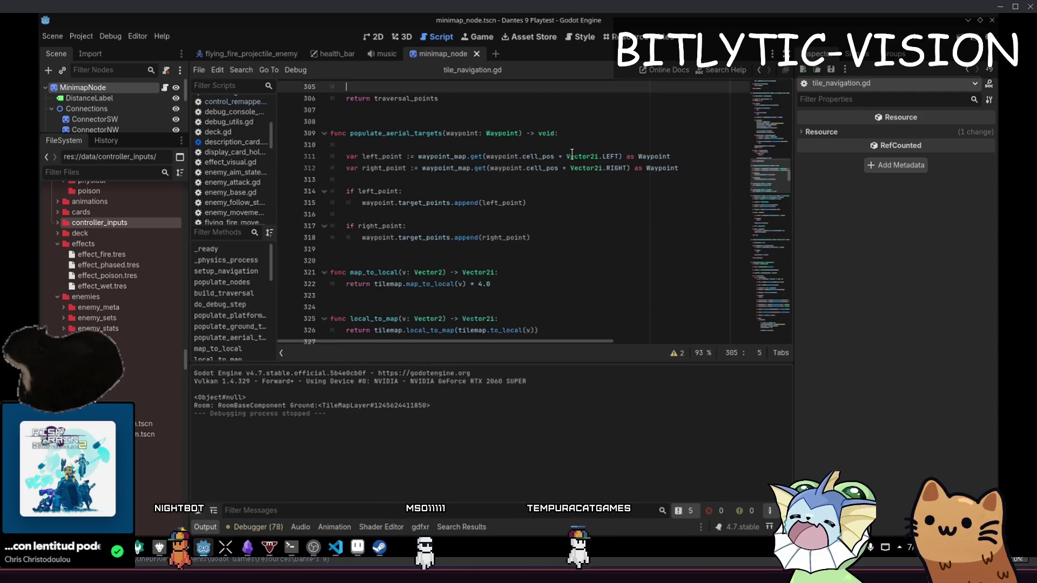
key(ctrl+Home)
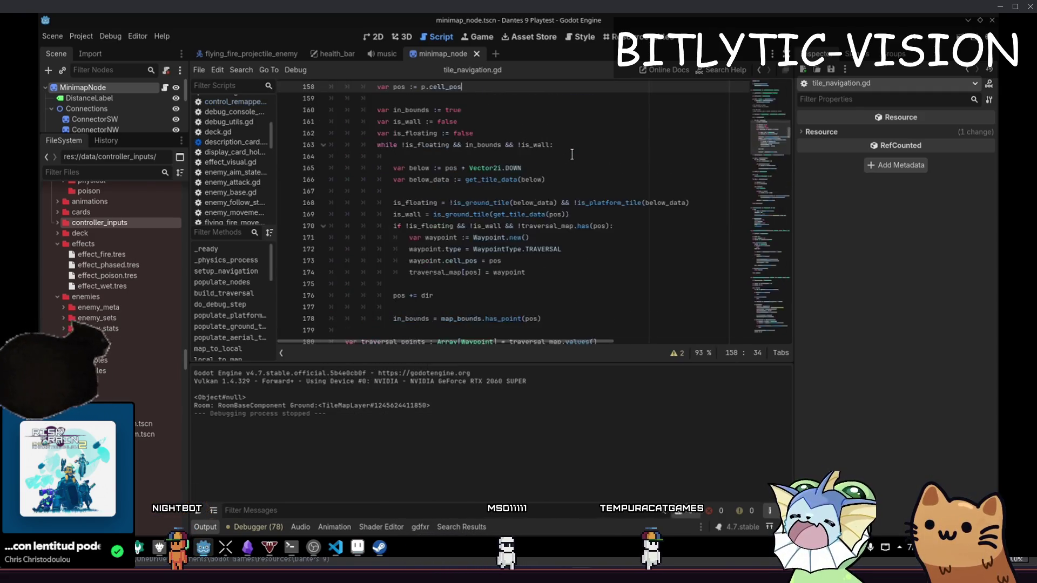
scroll(486, 157, down, 15)
scroll(429, 160, down, 8)
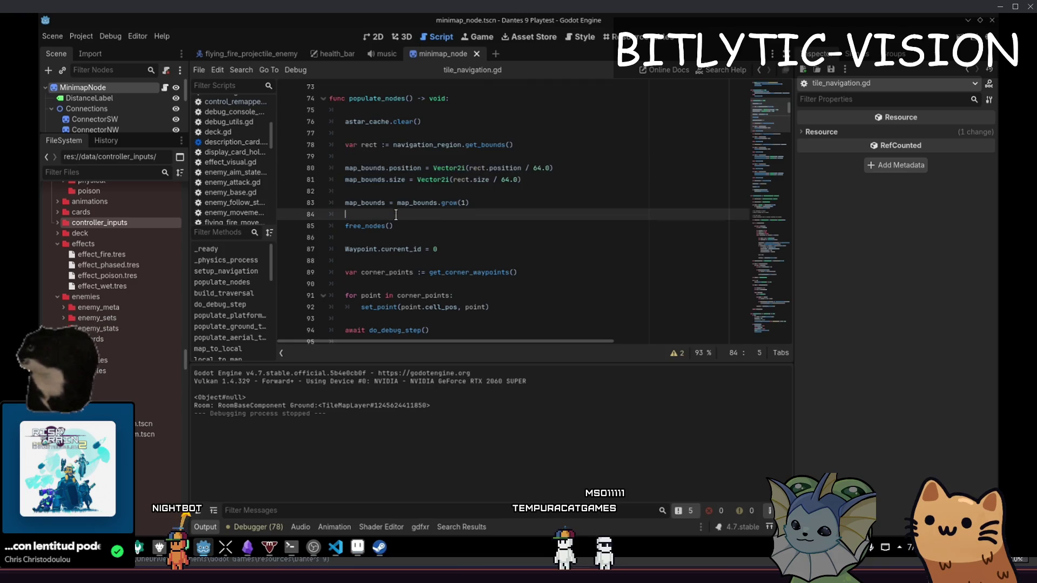
click(527, 193)
- Select the rect and map_bounds setup lines 78–83 in populate_nodes
mouse_move(486, 204)
mouse_down()
mouse_move(432, 168)
mouse_move(309, 142)
mouse_up()
key(ctrl+c)
scroll(438, 263, up, 7)
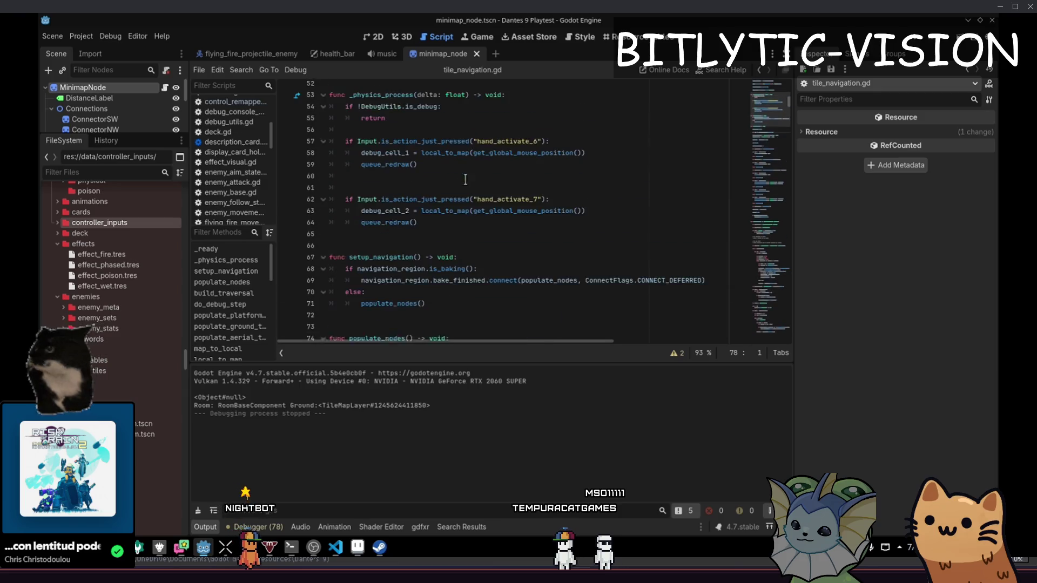
scroll(426, 272, up, 6)
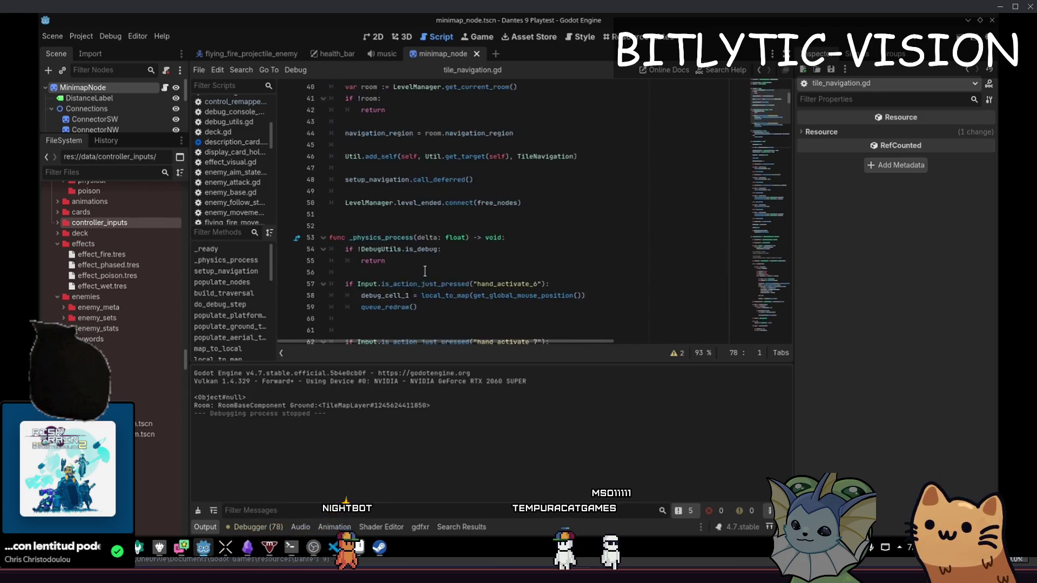
scroll(403, 202, down, 12)
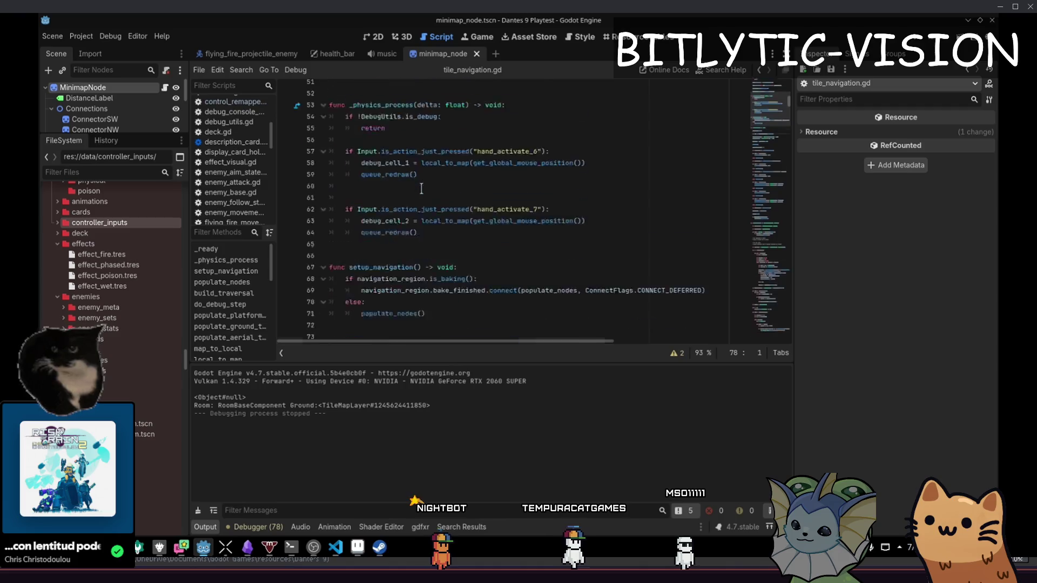
drag(470, 237, 313, 171)
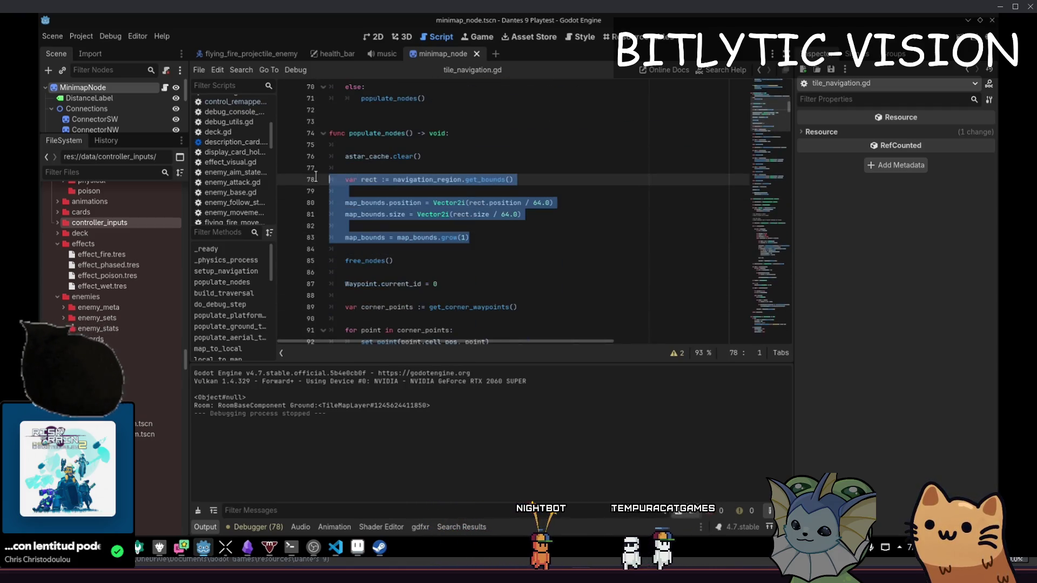
mouse_move(470, 238)
mouse_down()
mouse_move(410, 232)
mouse_move(323, 191)
mouse_move(331, 187)
mouse_up()
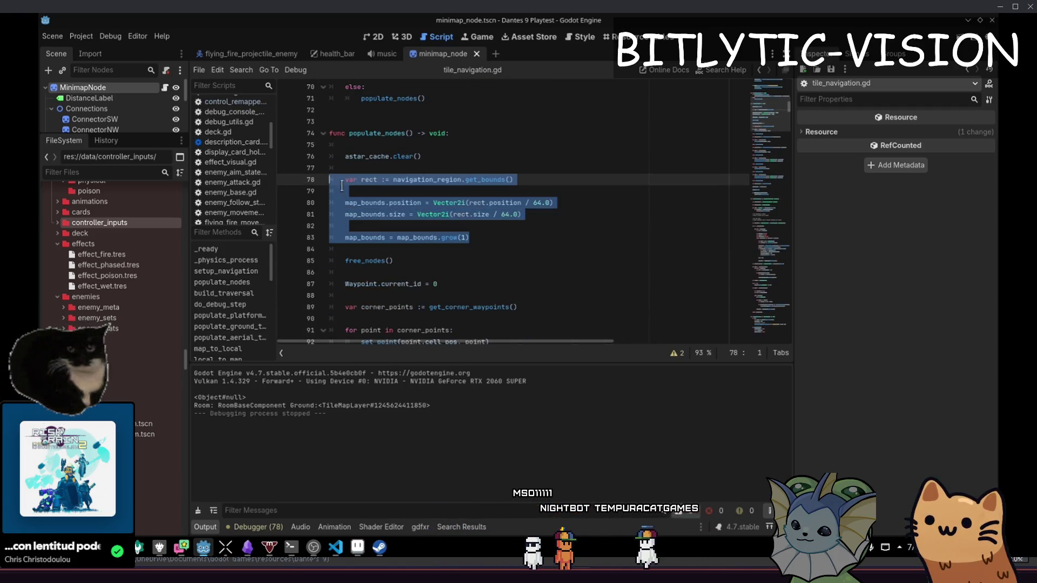
click(521, 238)
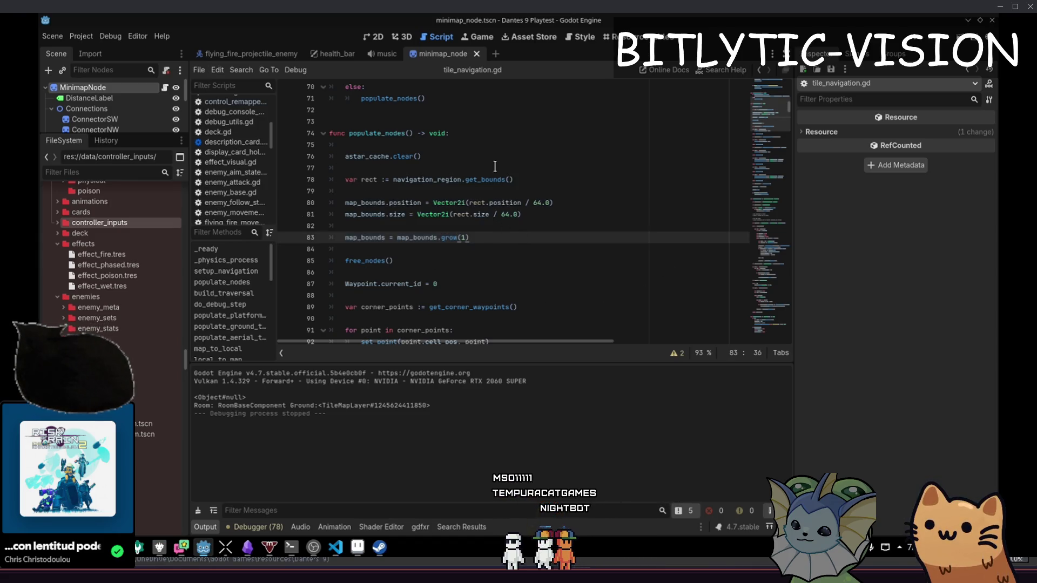
key(alt+shift+o)
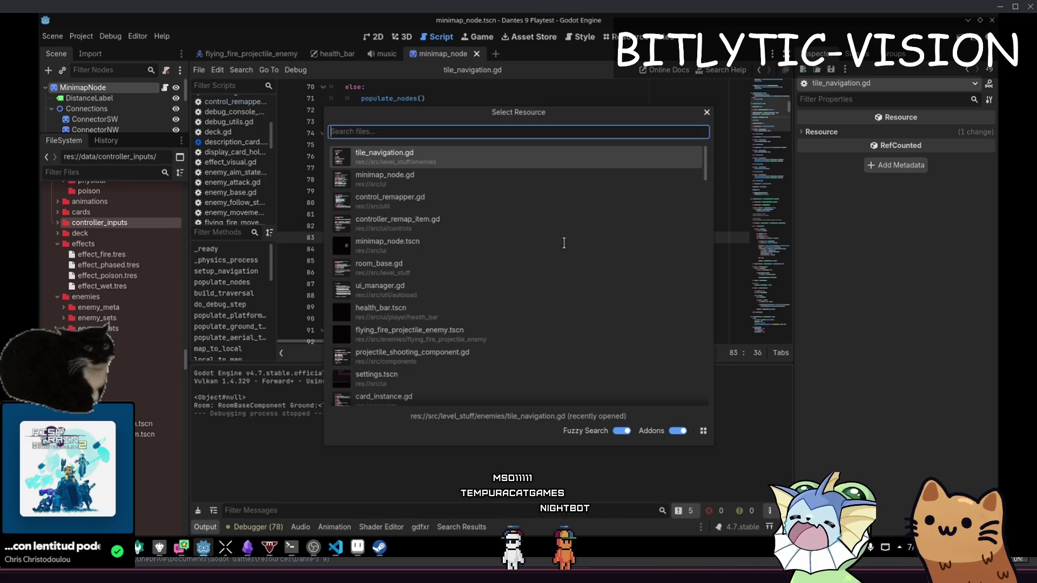
- Paste the map_bounds block into generate_room_shape and add navigation_region := room.navigation_region above it
key(Escape)
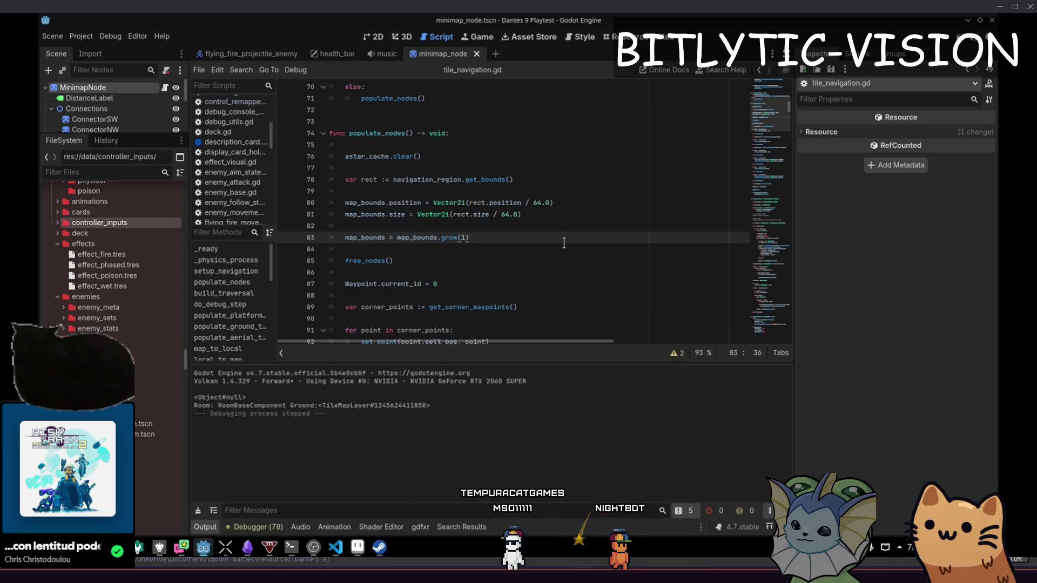
key(alt+shift+o)
key(Down)
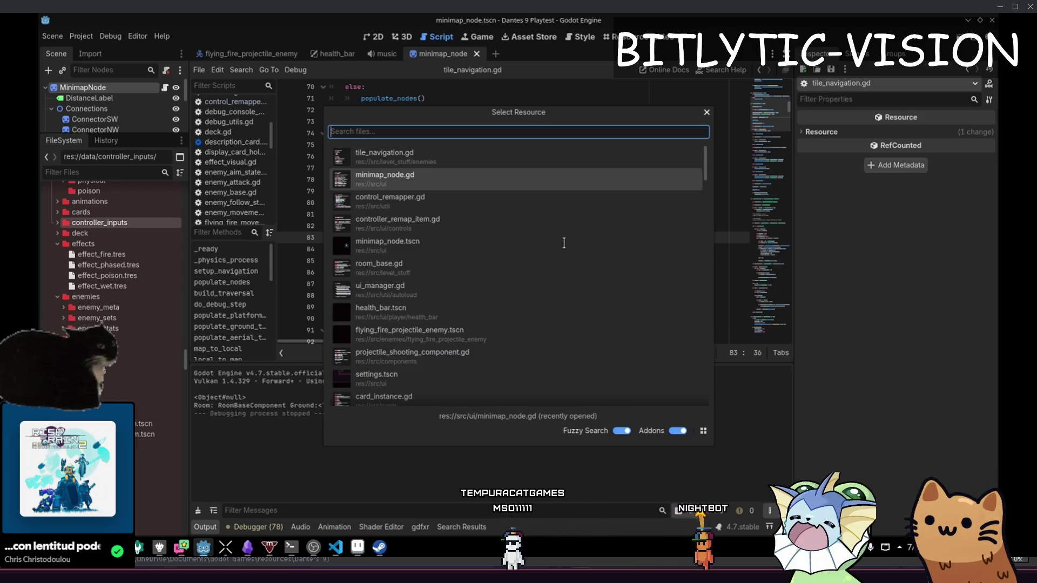
key(Return)
key(ctrl+v)
key(Up)
key(Up)
key(Up)
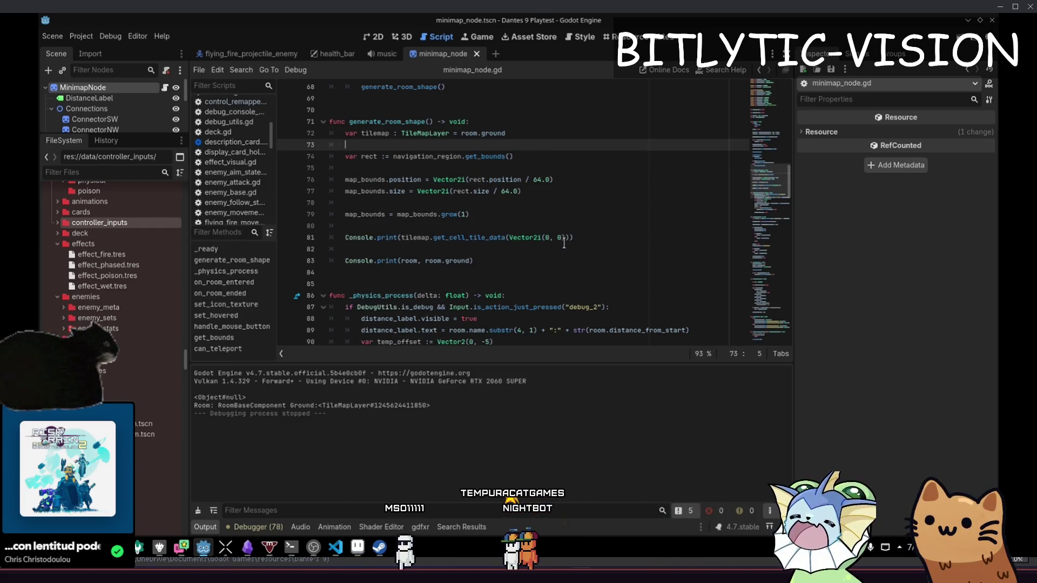
key(Return)
key(Return)
key(Up)
key(Up)
text(vigation_reg)
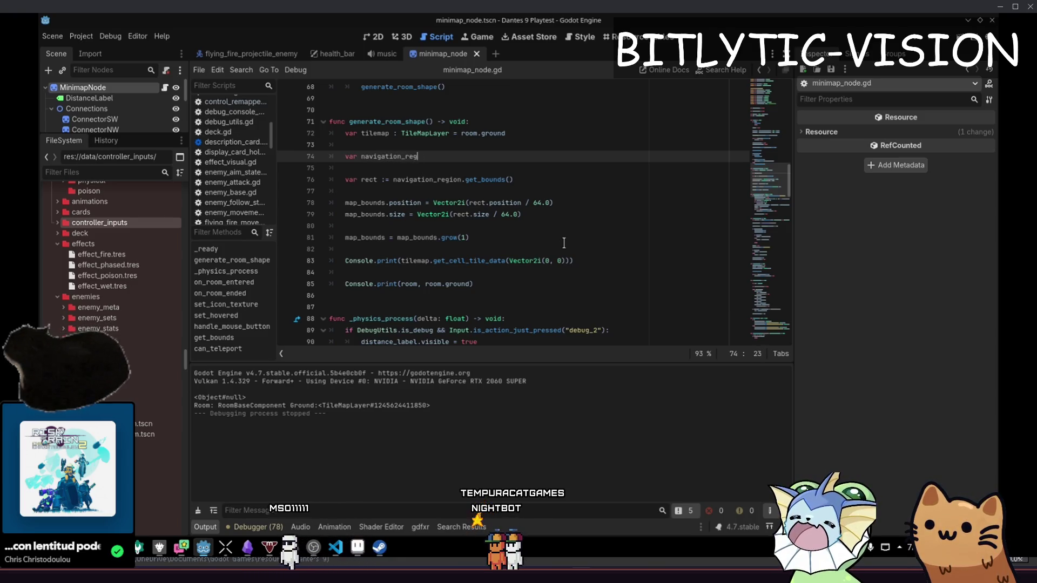
text(ion := room.navigation_region)
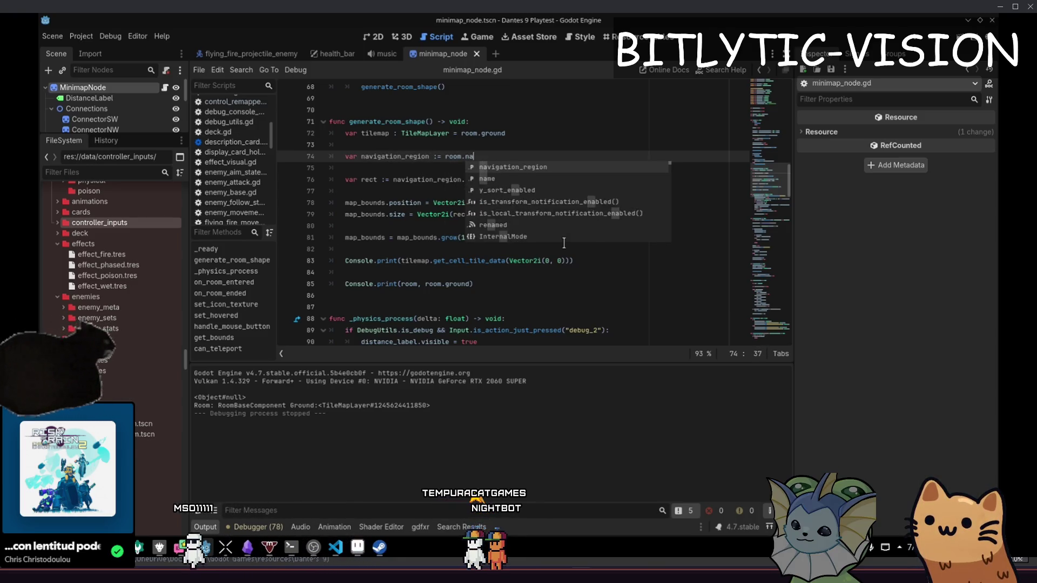
- Put the var map_bounds := Rect2i() declaration on its own line above map_bounds.position
key(Down)
key(Down)
key(Down)
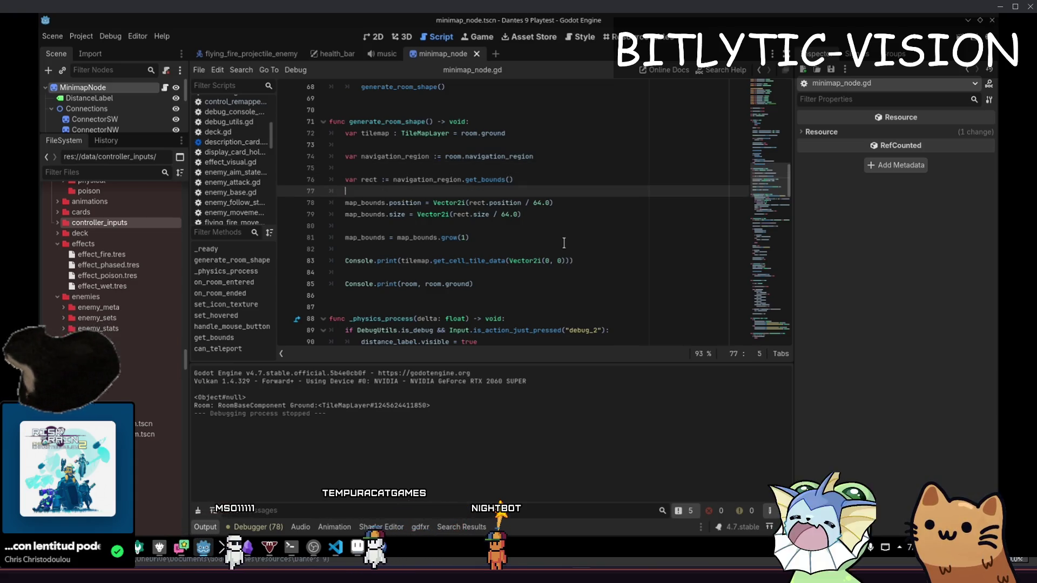
key(Down)
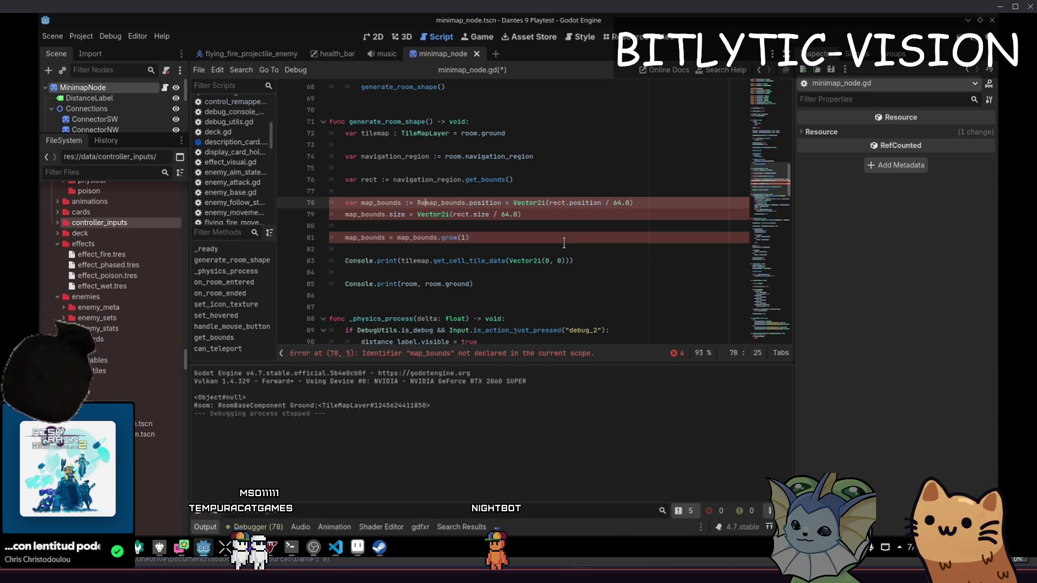
key(BackSpace)
text(ct2i())
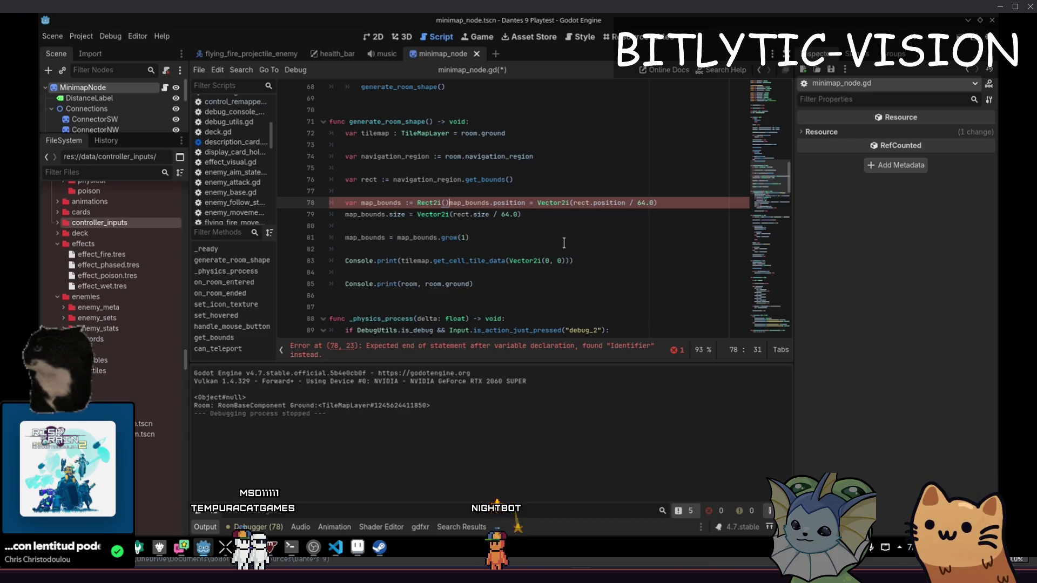
key(Return)
key(End)
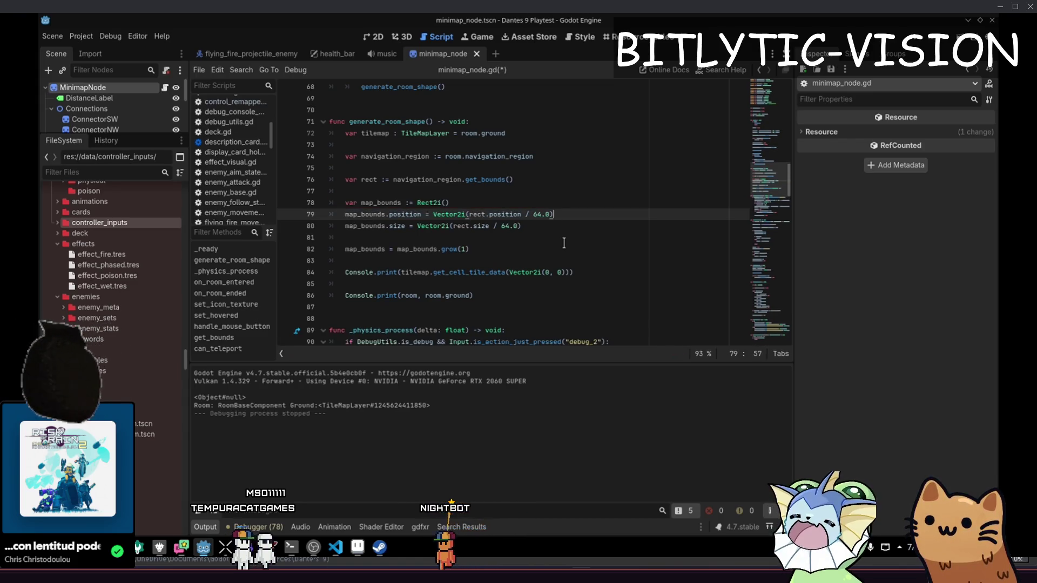
key(Down)
key(Down)
key(Down)
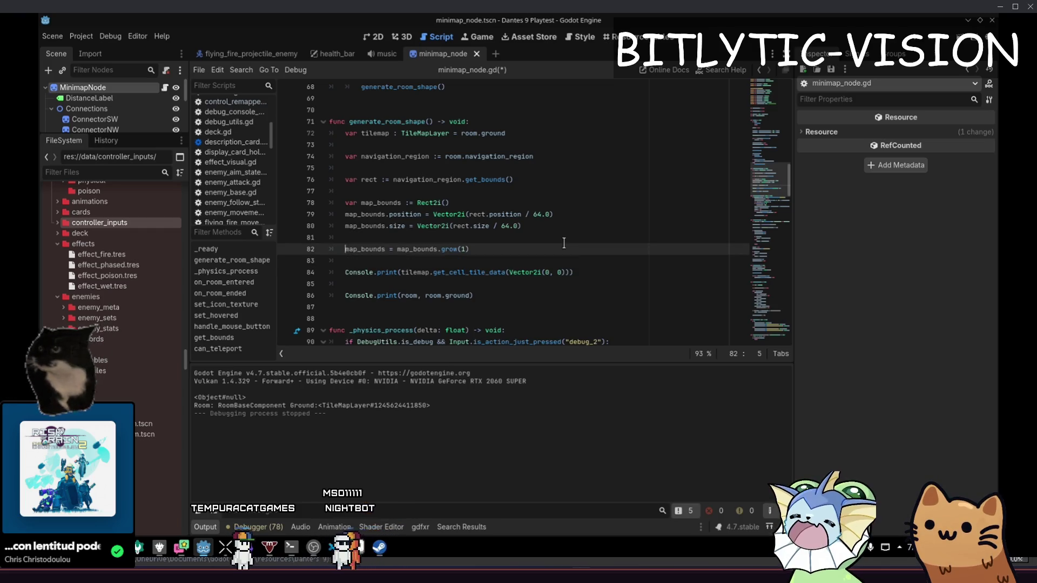
- Add a 'for x in map_bounds.size.x:' loop with a pass body after grow(1)
key(Return)
key(Return)
key(Up)
text(for x in ma)
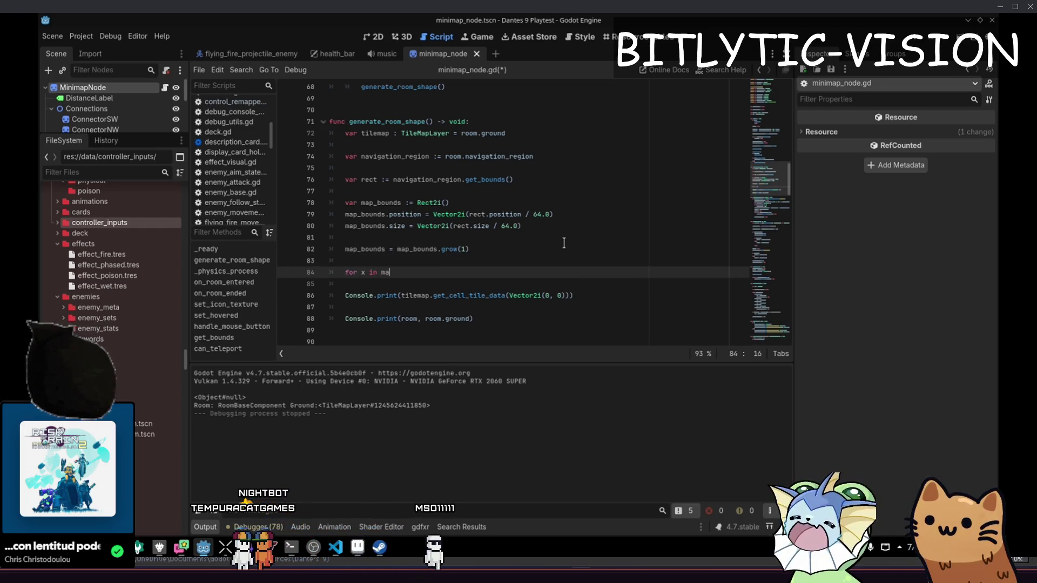
text(p_bounds:)
key(Return)
text(pass)
key(Up)
key(End)
key(BackSpace)
text(.)
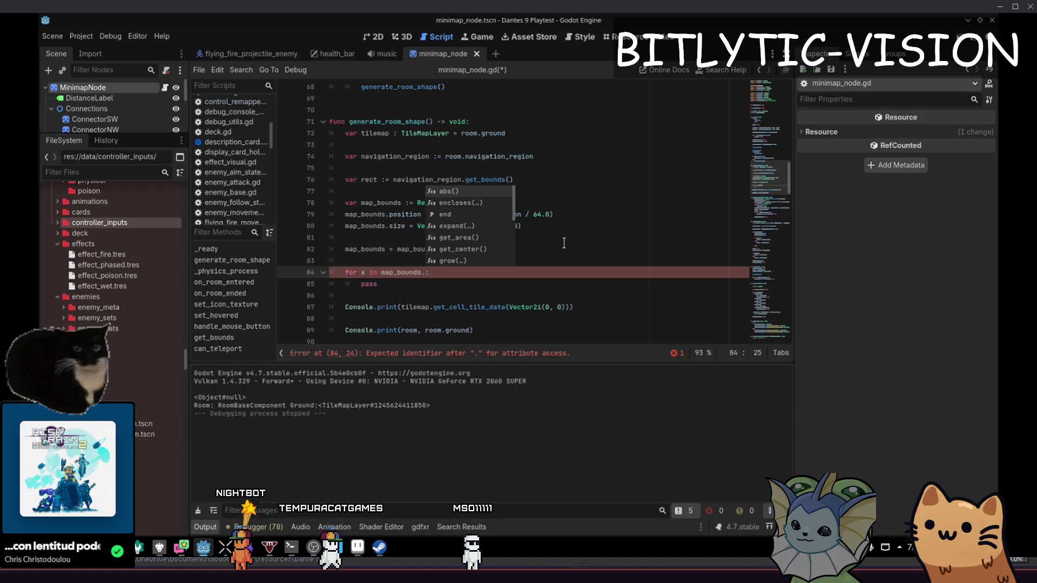
text(size.x)
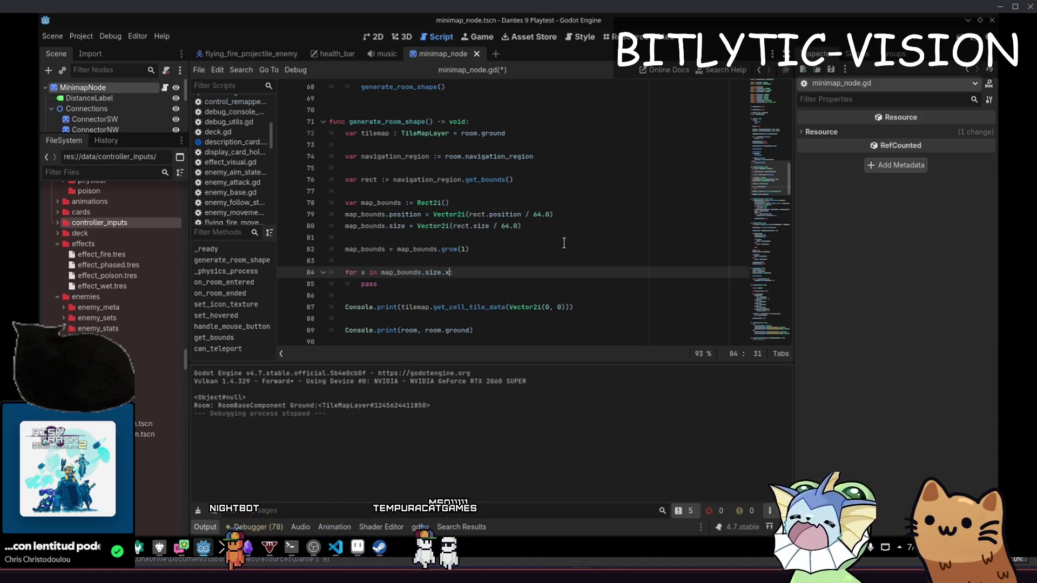
- Duplicate the loop line into a nested for y loop over map_bounds.size.y
key(Home)
key(shift+End)
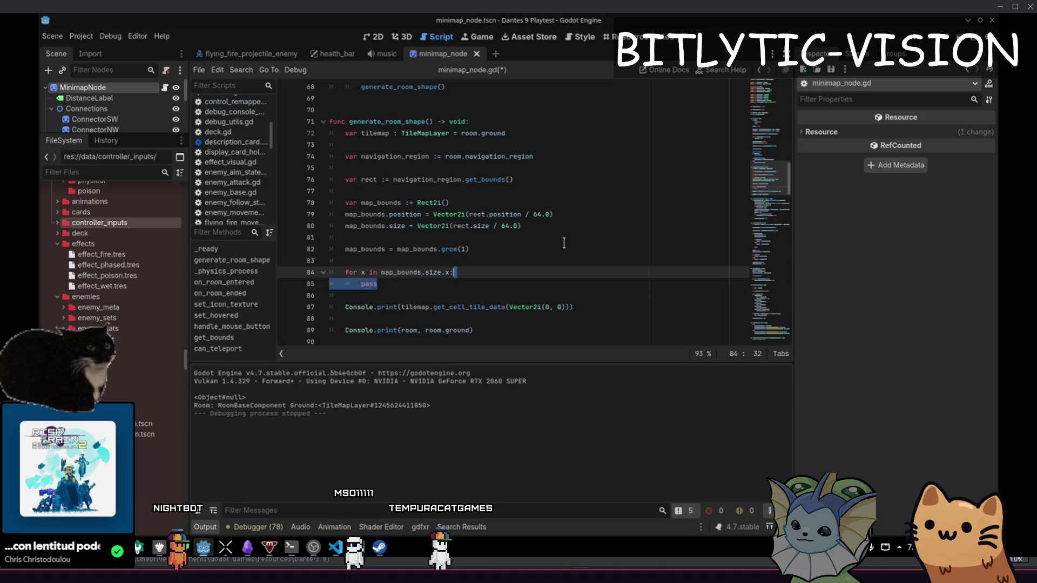
key(End)
key(Return)
text(for x in map_bounds.size.x: 		pass)
key(Home)
key(Right)
key(Right)
key(Right)
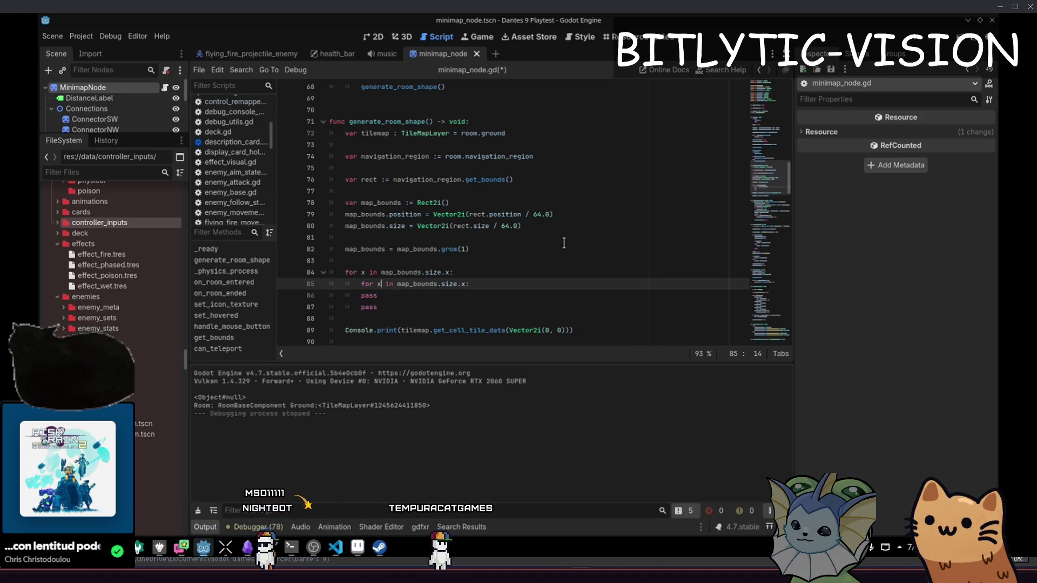
text(y:)
key(Down)
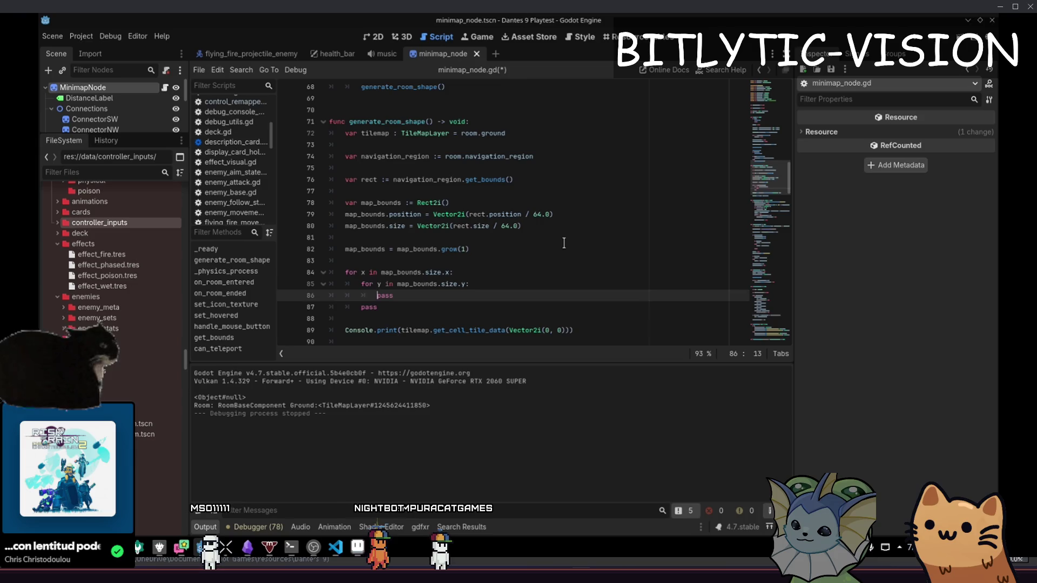
- Delete the leftover pass, replace the inner pass with Console.print(x, y, tile data), save and run
key(Down)
key(ctrl+shift+k)
key(Down)
key(End)
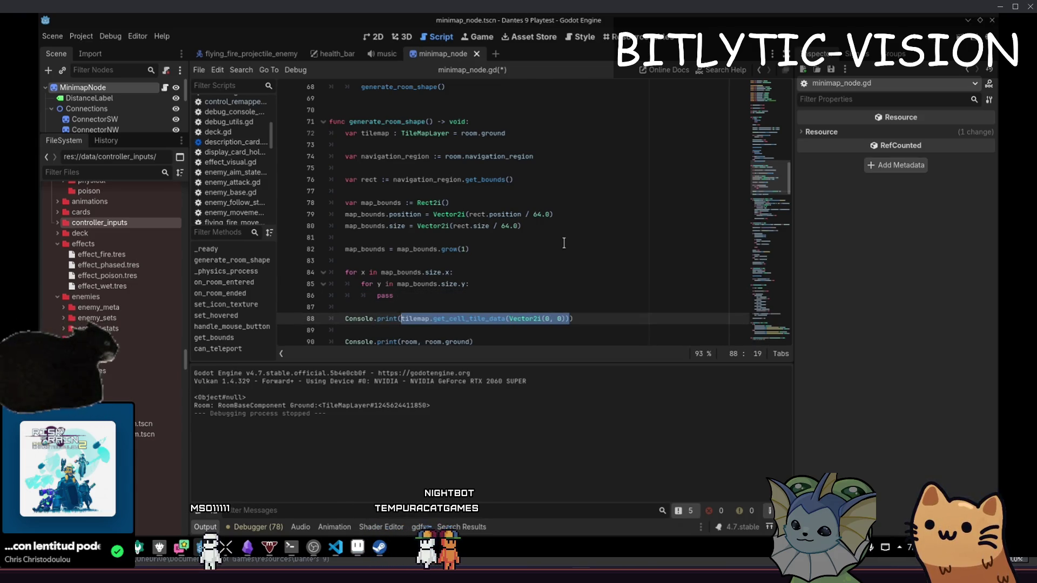
key(Up)
key(Up)
key(Home)
key(shift+End)
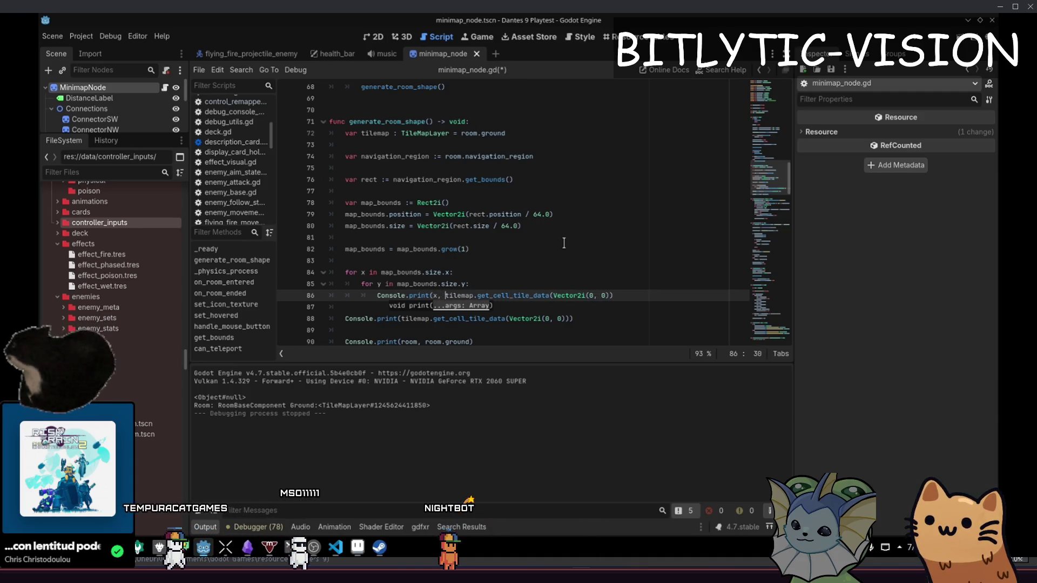
key(End)
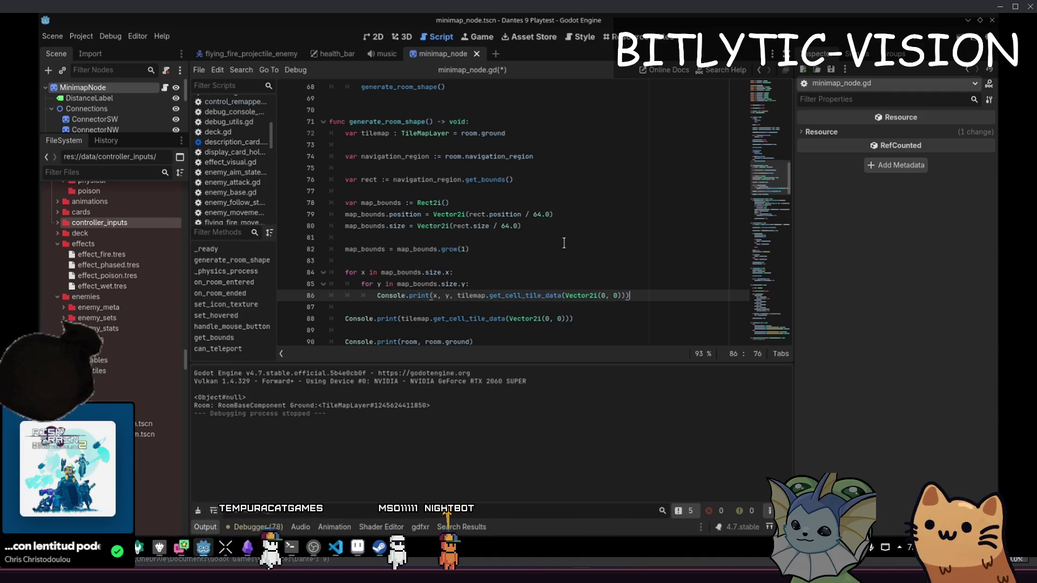
key(ctrl+s)
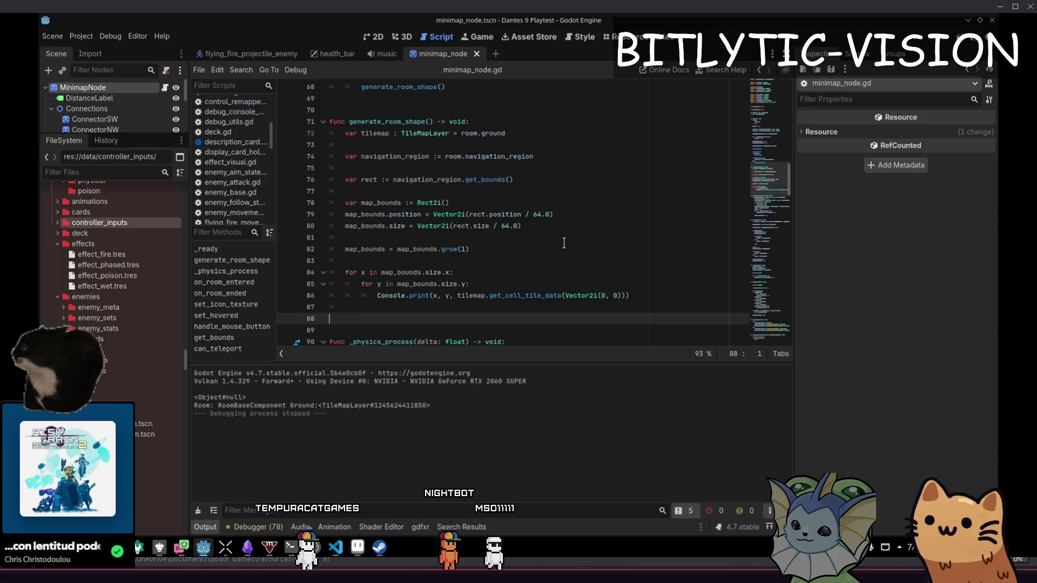
key(F5)
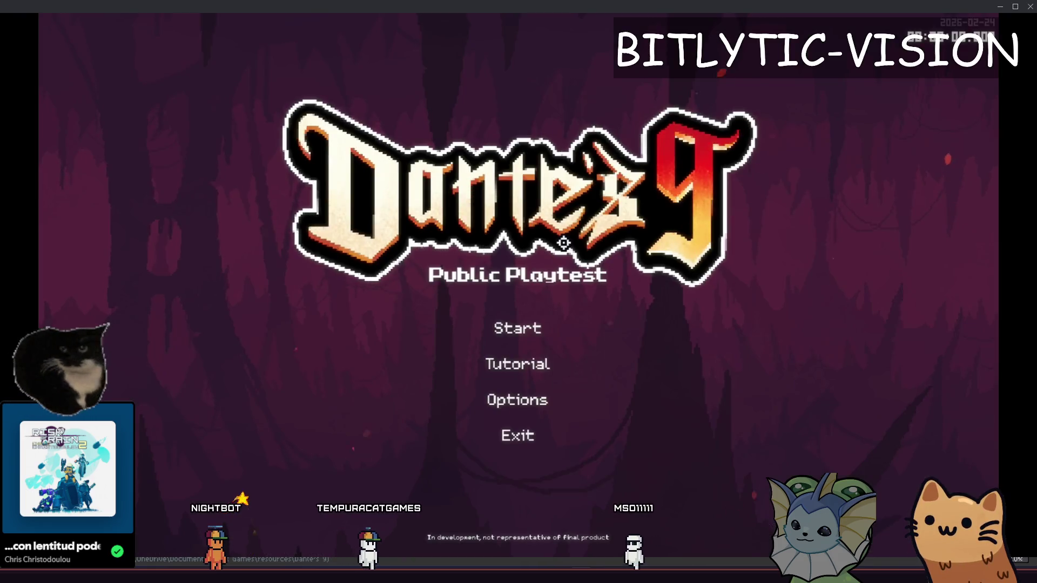
- Start the game, open the in-game console to view printed lines, then check Godot's Output
key(Return)
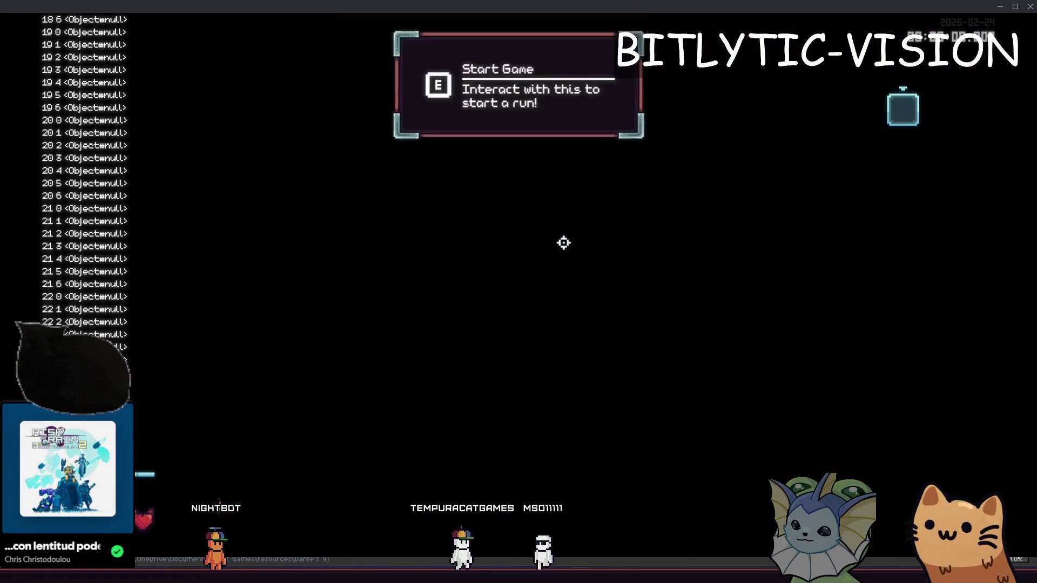
key(d)
key(grave)
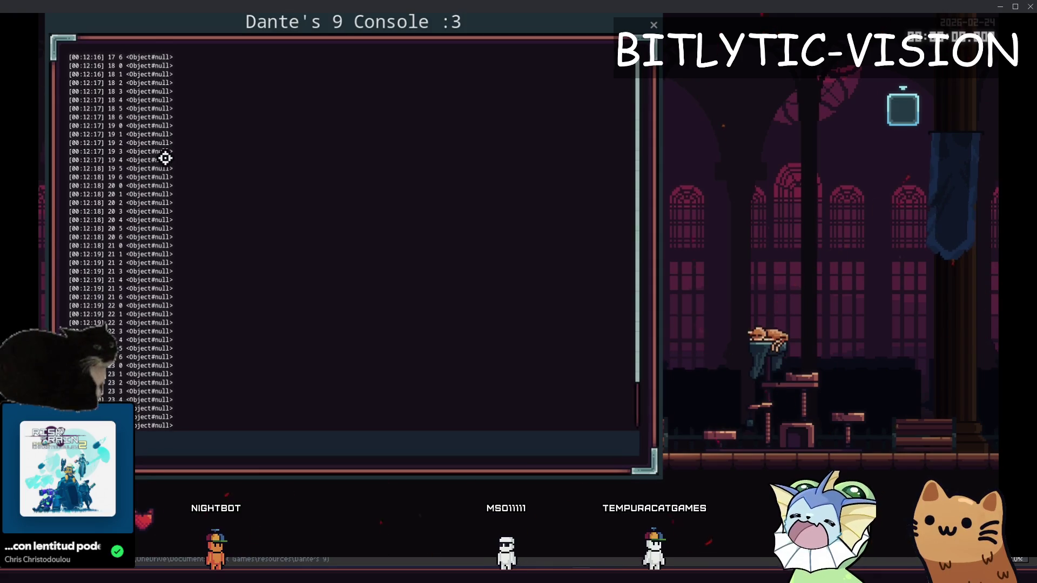
drag(112, 57, 173, 422)
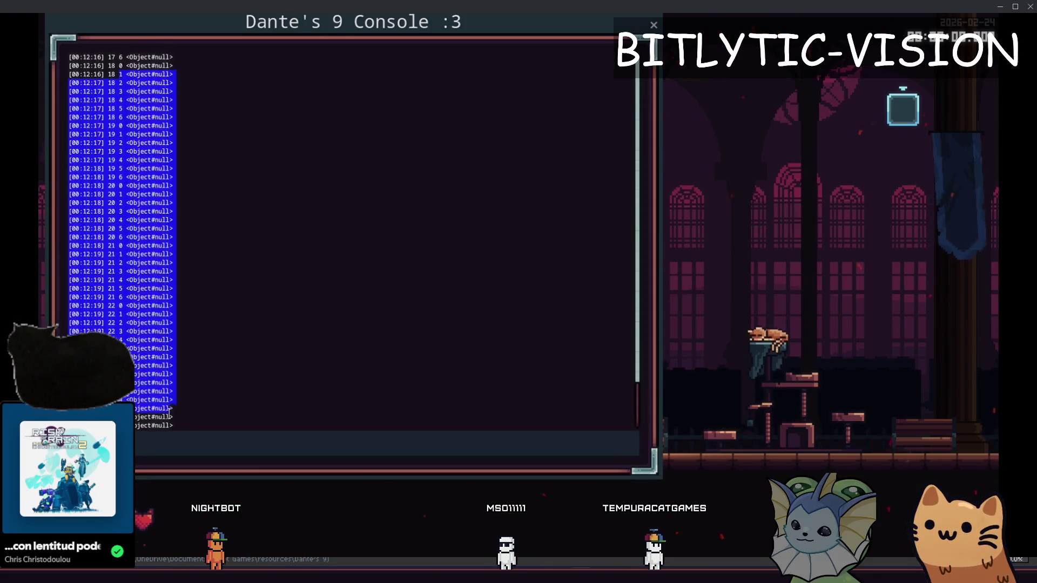
key(alt+Tab)
scroll(314, 428, up, 15)
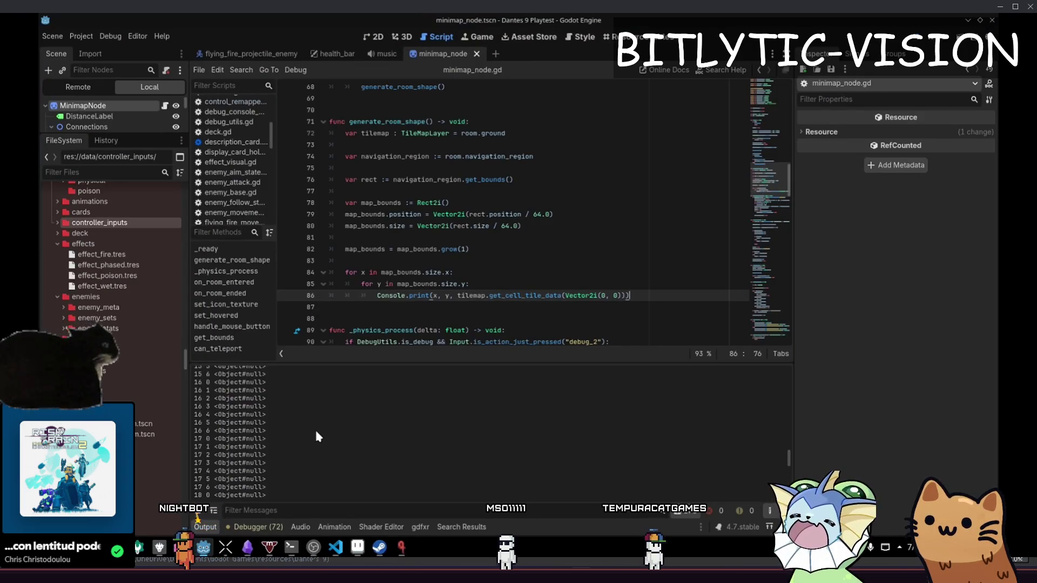
- Relaunch, teleport into a level room via the F1 debug menu, and inspect the TileData rows in Output
key(F5)
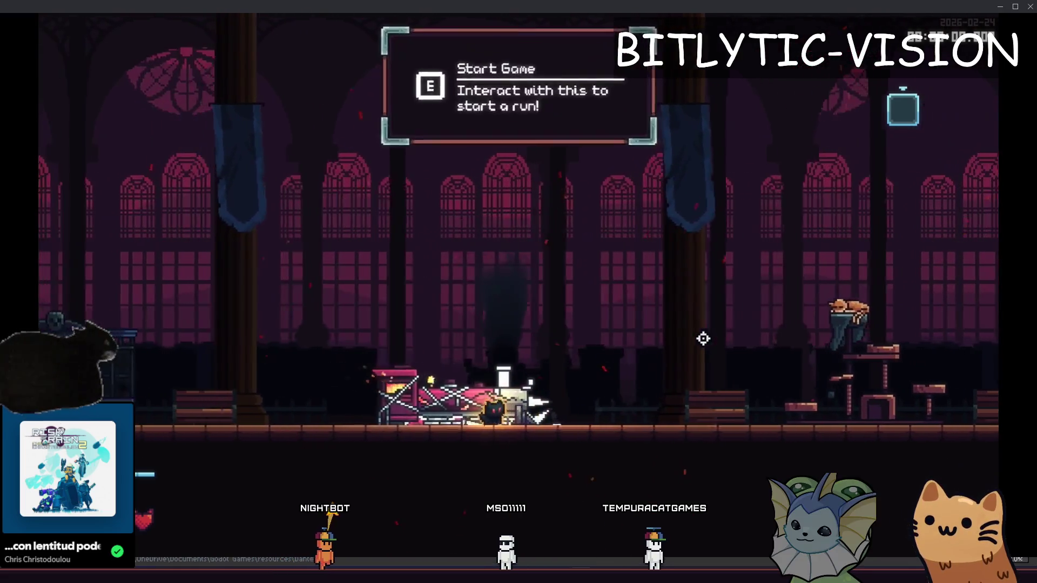
key(F1)
click(563, 163)
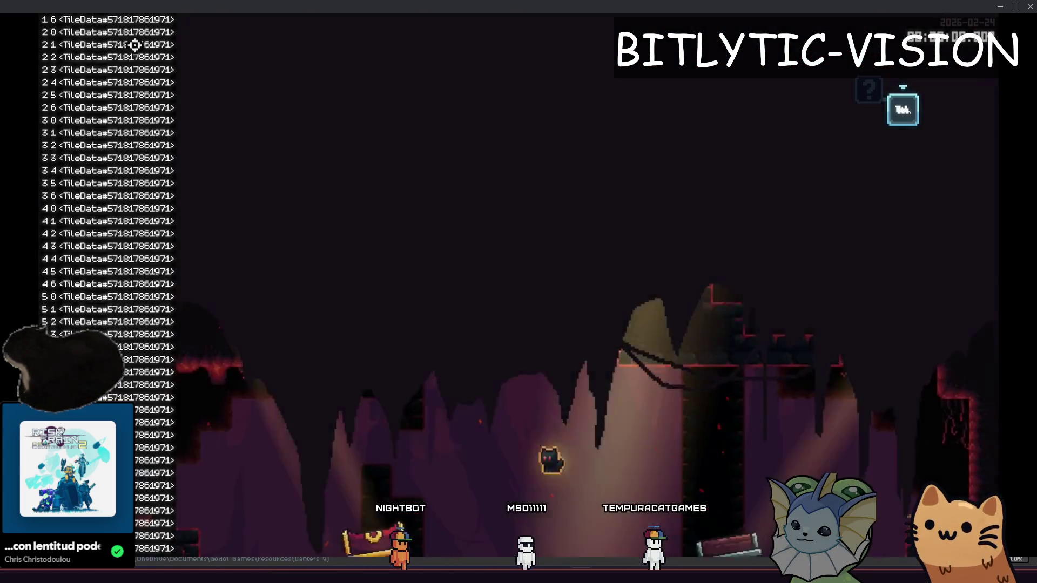
scroll(568, 444, down, 10)
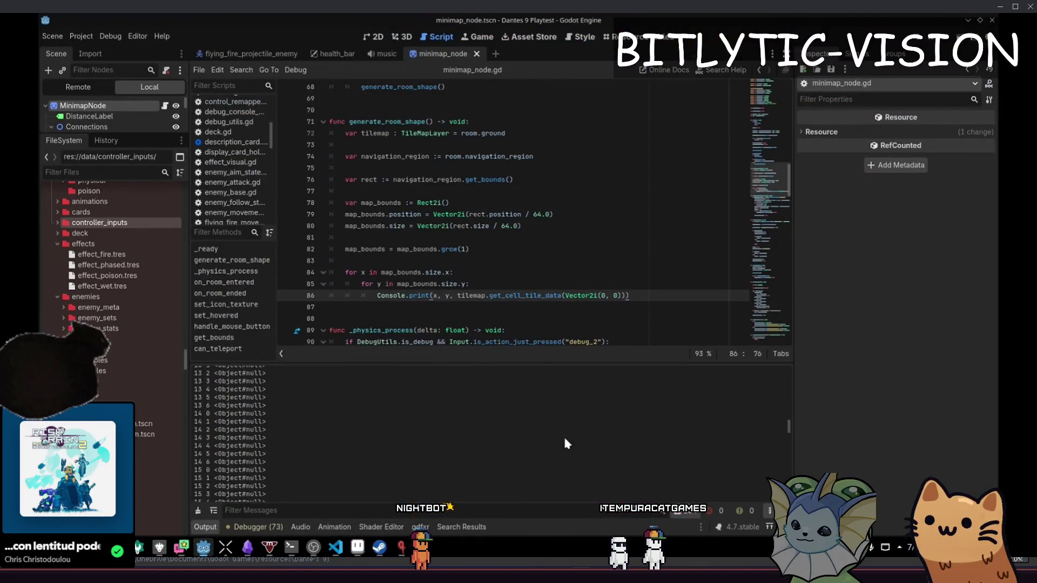
scroll(783, 435, down, 10)
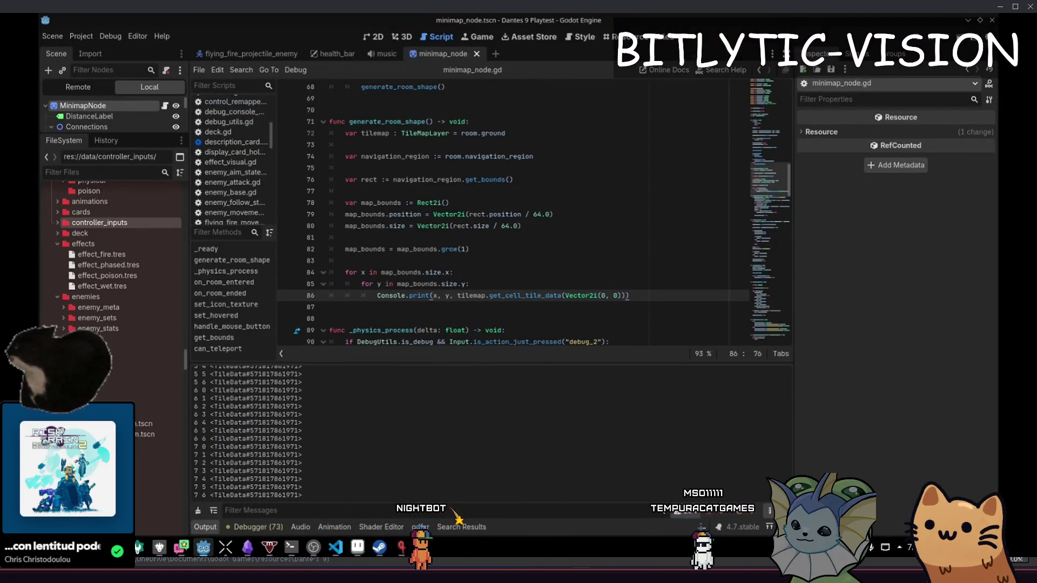
drag(276, 416, 303, 496)
click(522, 276)
click(673, 293)
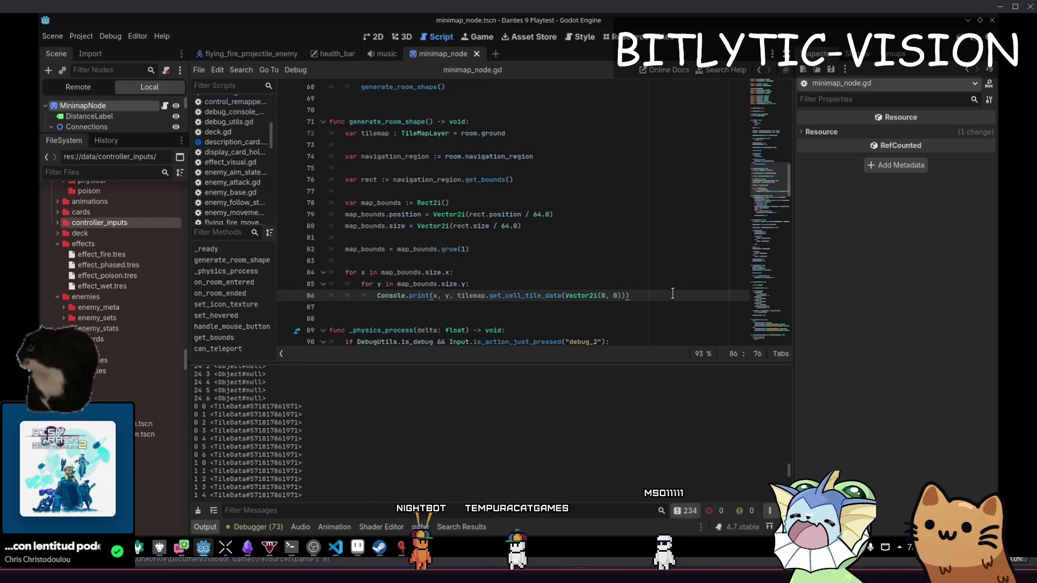
key(alt+shift+o)
- Open tile_navigation.gd and search for TileData, landing on the is_solid_tile match
text(tile_navig)
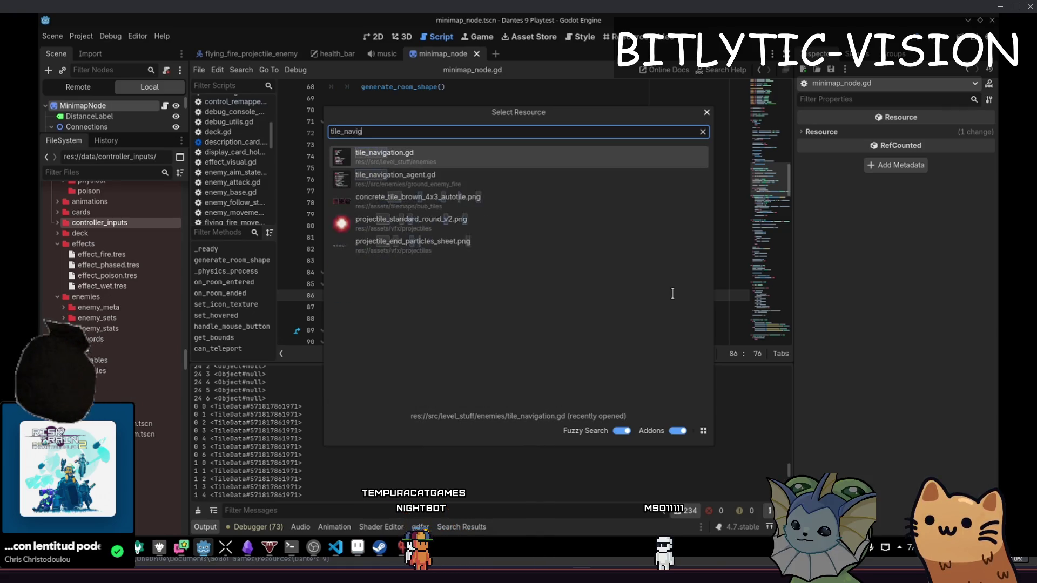
key(Return)
key(ctrl+f)
text(ti)
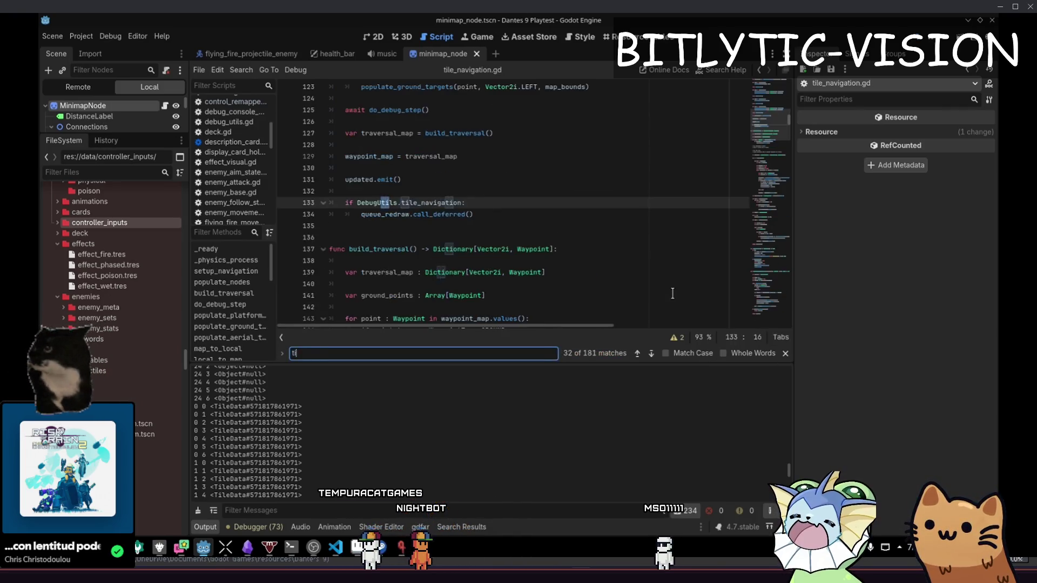
text(lendata)
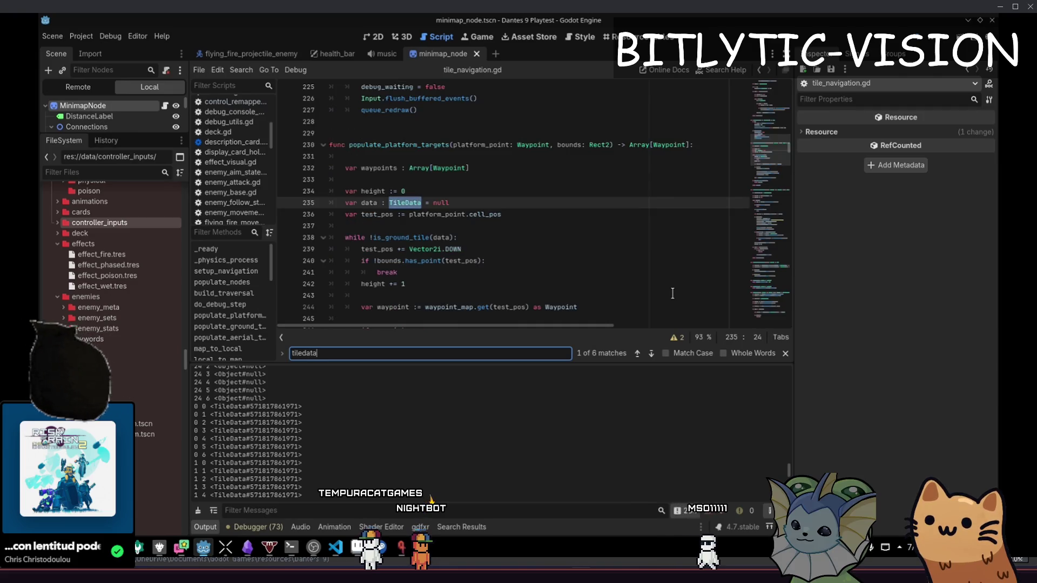
key(Return)
key(Return)
key(Return)
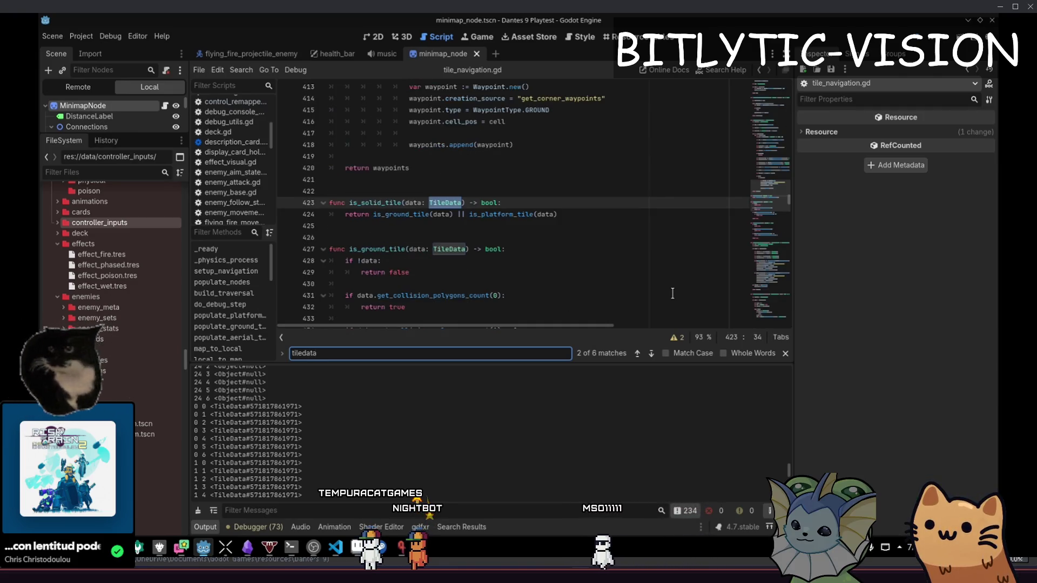
key(Escape)
- Review the collision polygon count check inside is_ground_tile, then step back through the code
scroll(394, 207, down, 1)
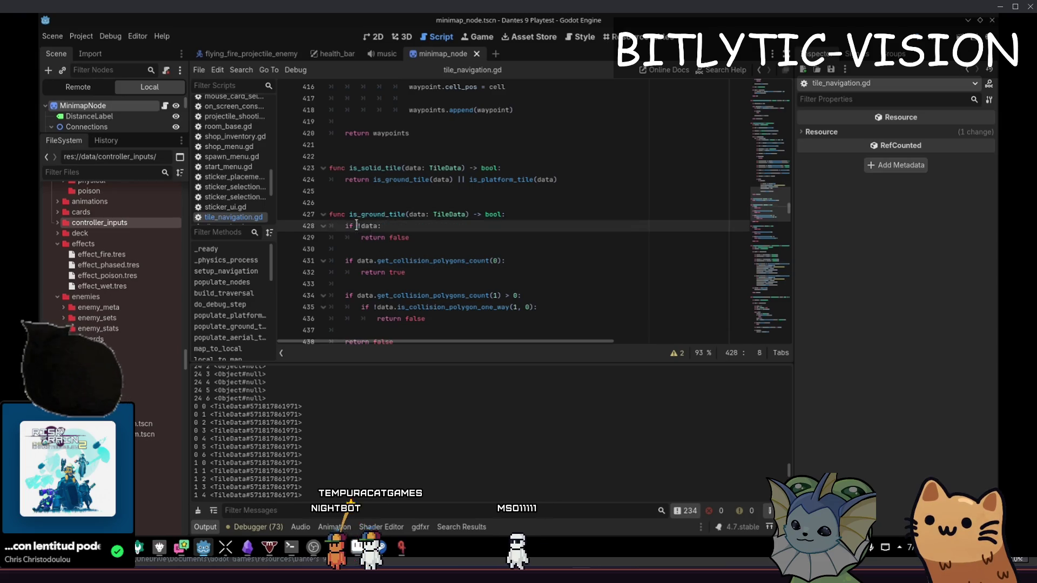
click(356, 260)
drag(356, 260, 500, 261)
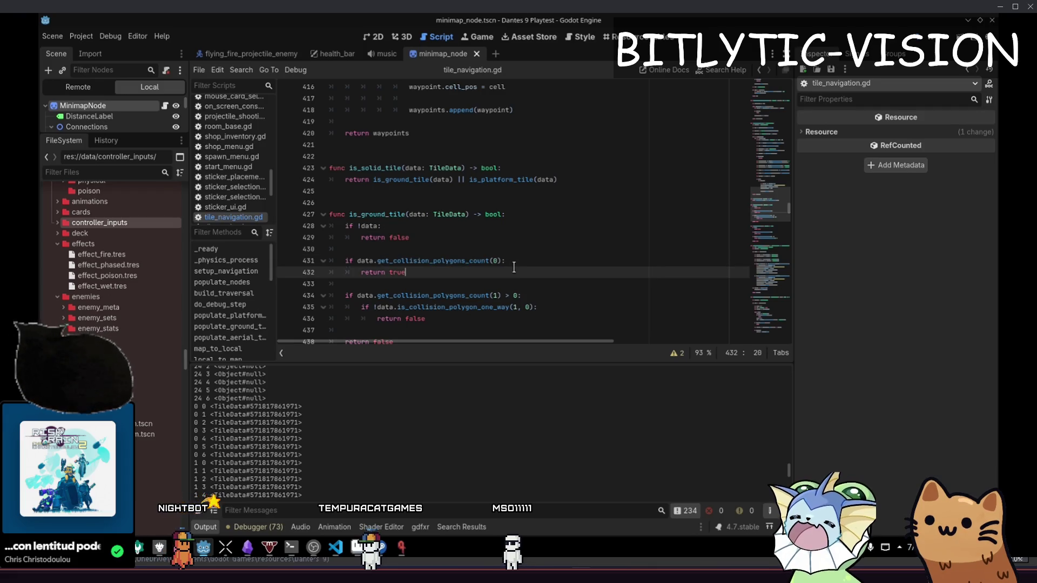
scroll(459, 227, down, 3)
click(444, 227)
key(ctrl+z)
key(ctrl+z)
key(ctrl+z)
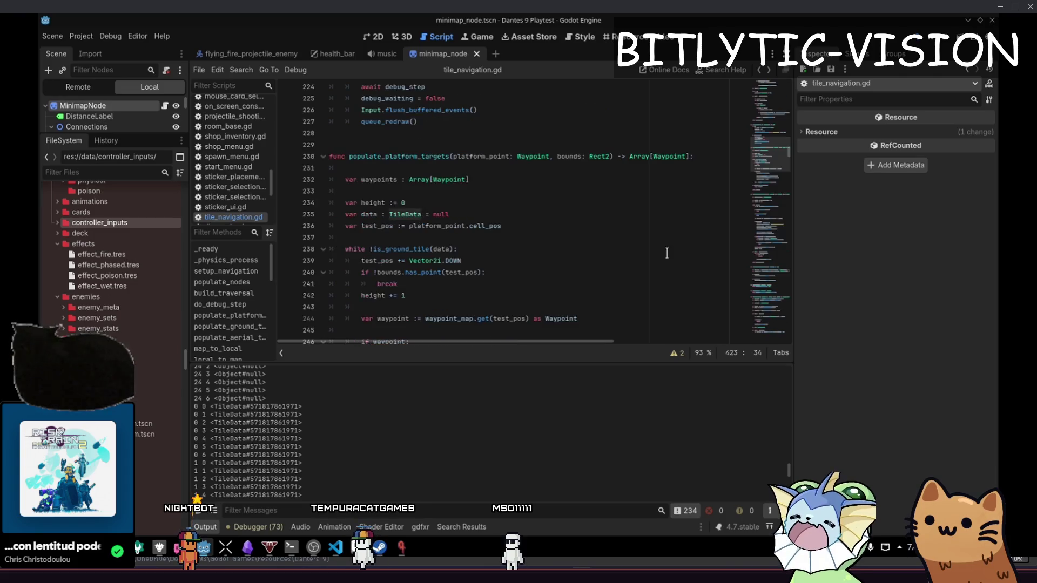
key(ctrl+z)
key(ctrl+z)
key(ctrl+z)
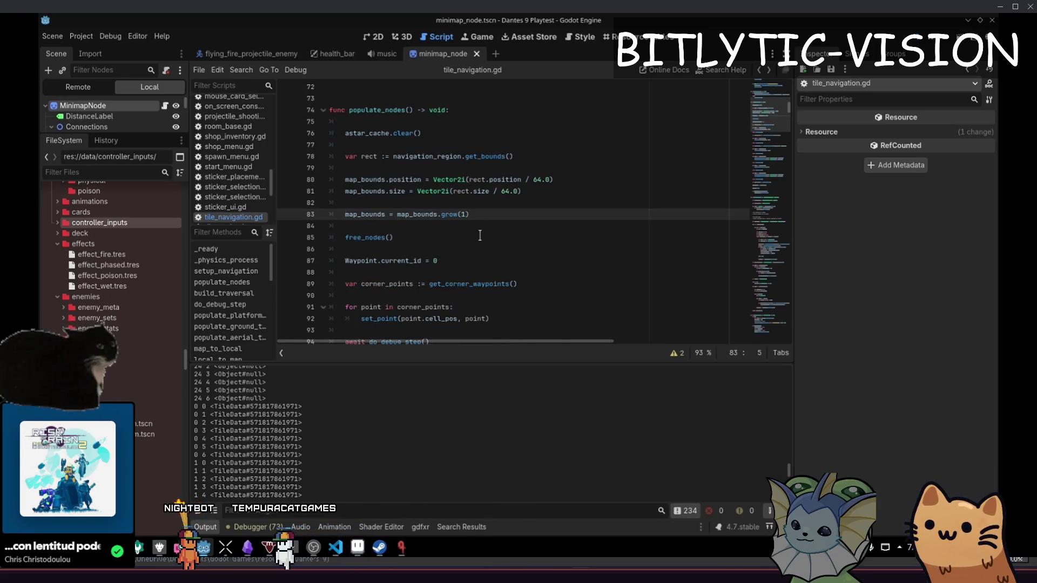
- Quick-open minimap_node.gd by searching 'minimap'
key(ctrl+alt+o)
text(minimap)
key(Return)
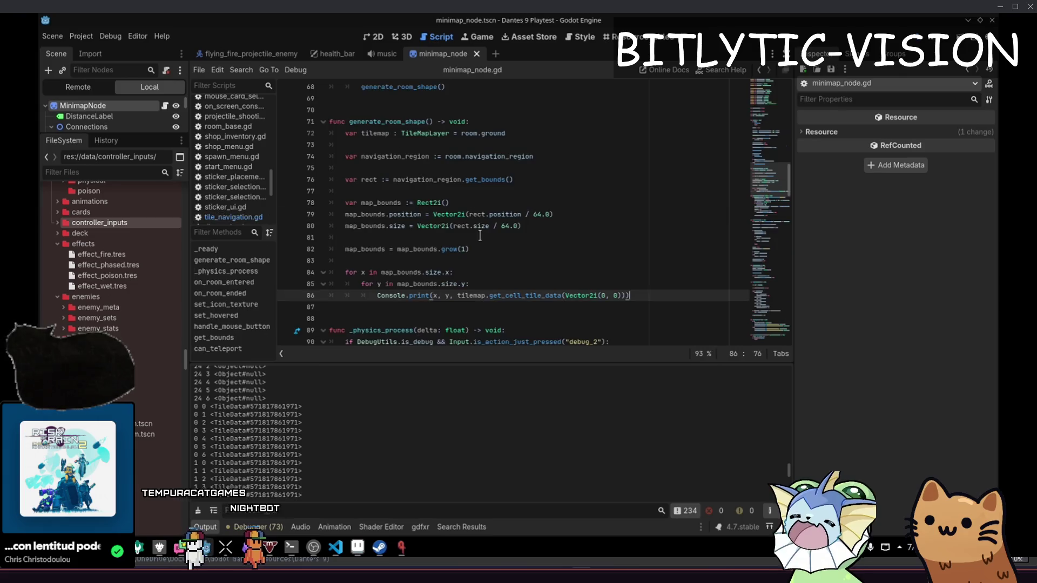
- Paste the copied is_ground_tile function below generate_room_shape, separated by a blank line
key(Return)
key(Return)
key(Return)
click(347, 273)
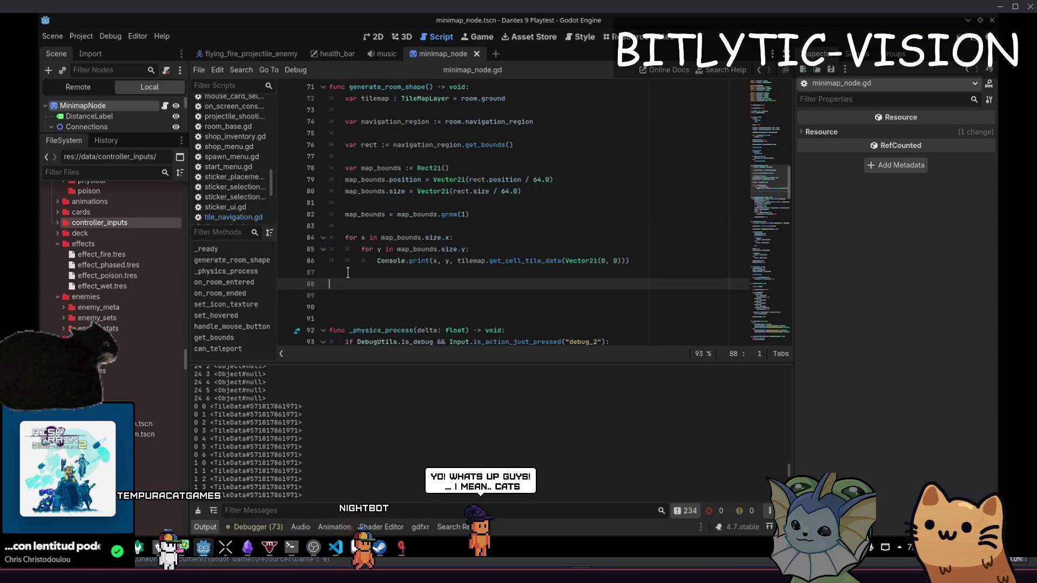
key(ctrl+v)
key(Up)
key(Up)
key(Up)
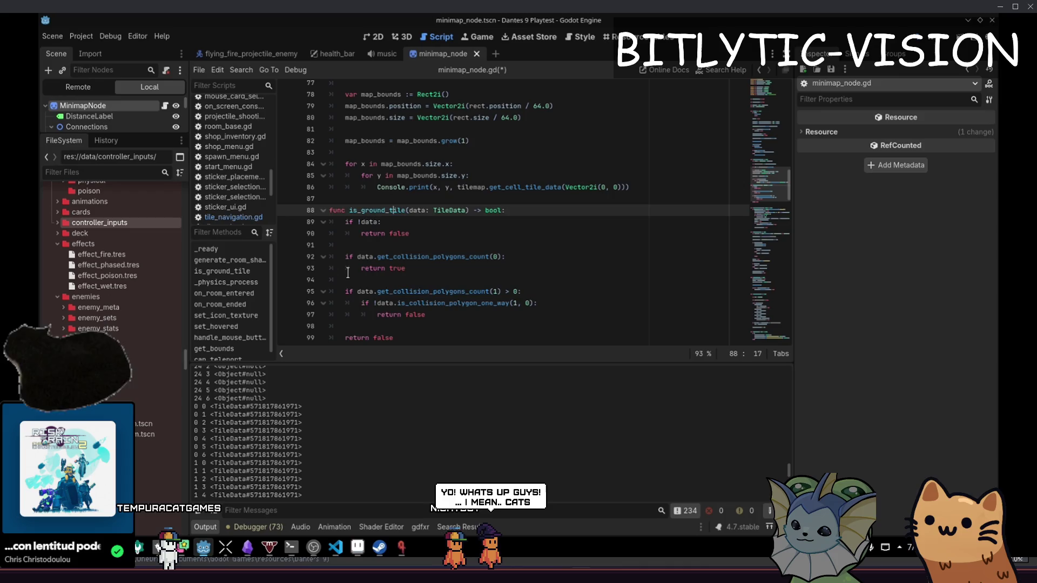
key(Home)
key(Return)
- Add a 'var data :=' line inside the inner tile loop
key(Up)
key(Up)
key(Up)
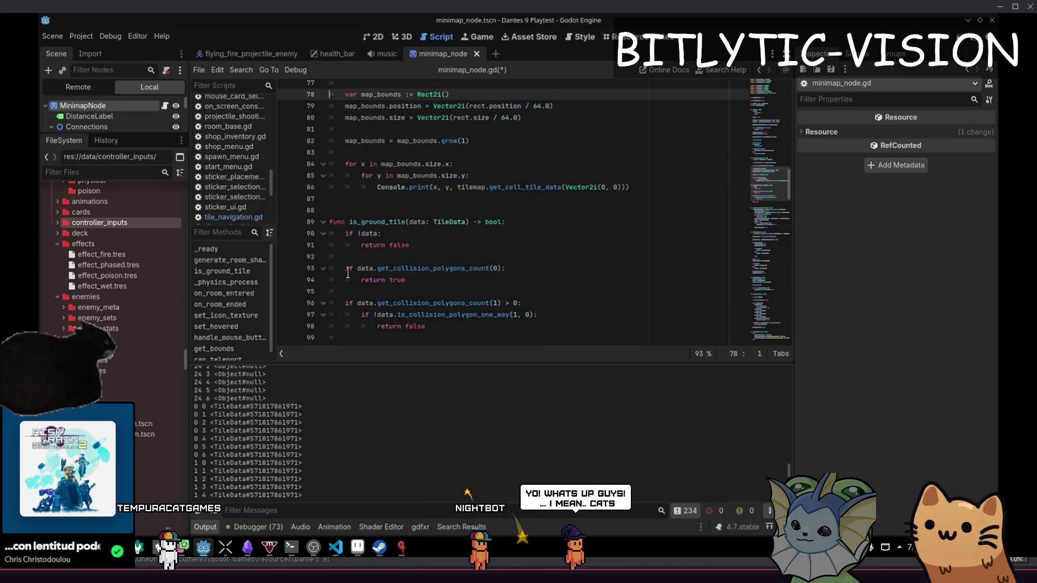
key(Up)
key(Up)
key(Up)
key(Down)
key(Down)
key(Down)
- Move the get_cell_tile_data lookup from the print line onto the 'var data :=' line
key(Down)
key(Down)
key(Down)
key(End)
key(Return)
text(var data :=)
key(Escape)
key(Down)
key(Right)
key(Right)
key(Right)
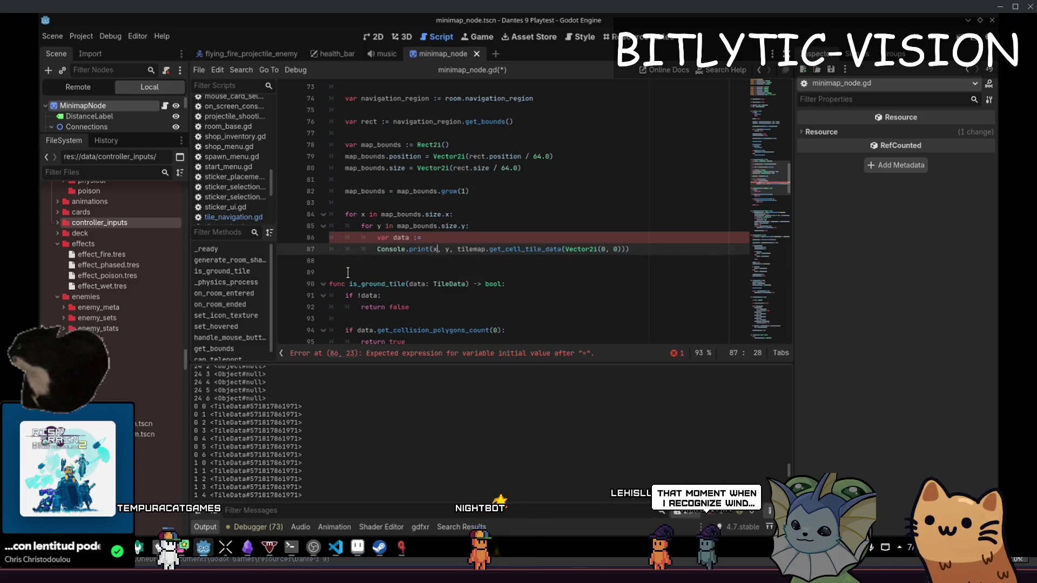
key(shift+End)
key(shift+Left)
key(ctrl+x)
key(Up)
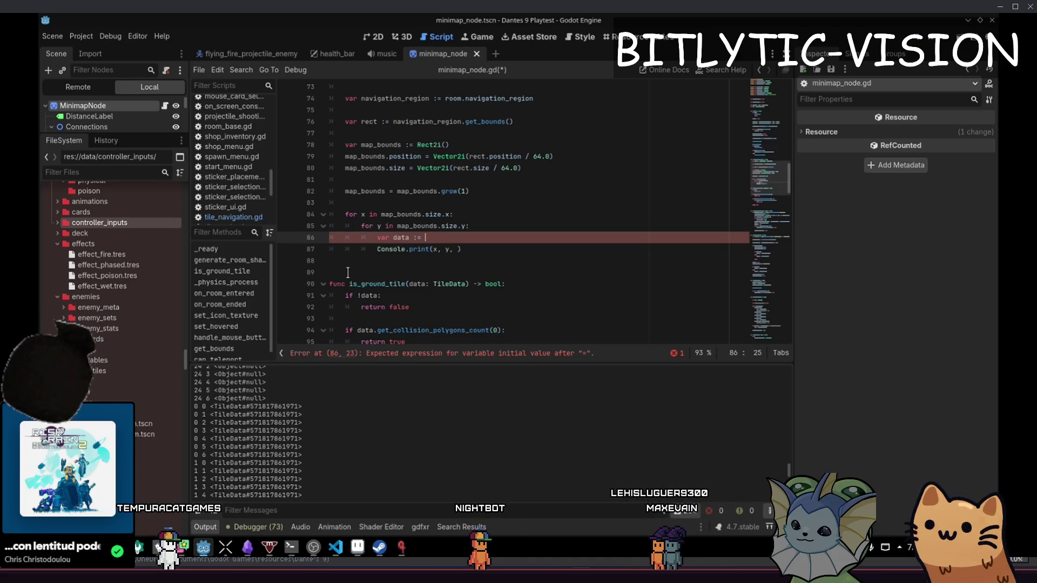
- Replace the leftover print call with an 'if is_ground_tile():' condition
key(Down)
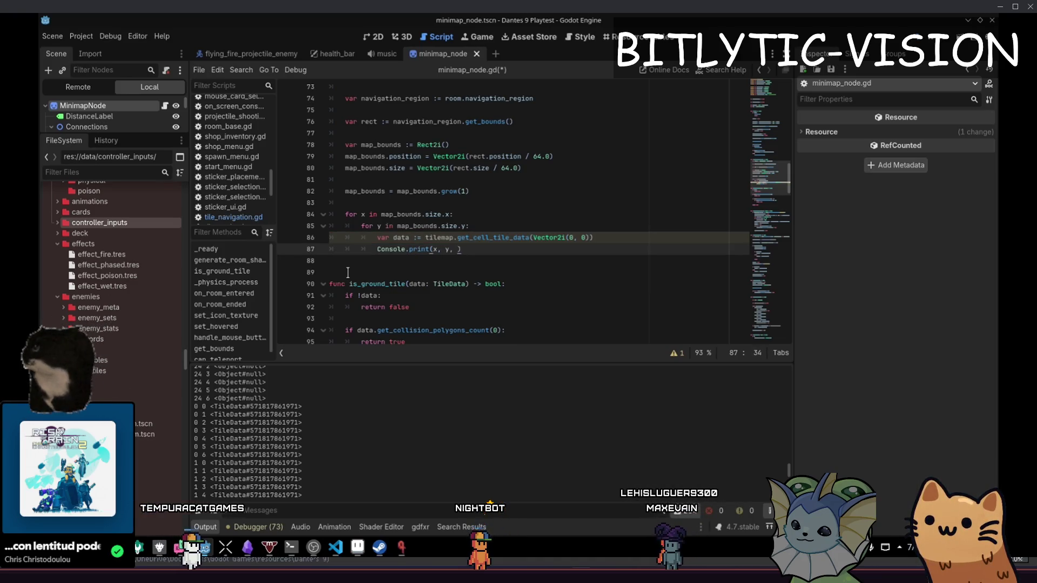
key(shift+Home)
key(BackSpace)
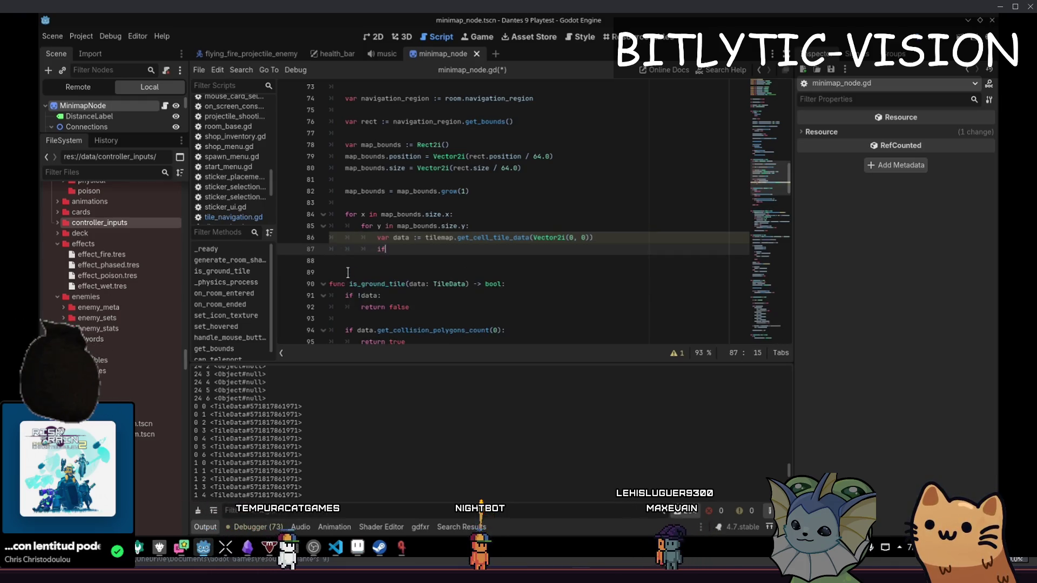
text(_g)
key(Return)
key(End)
text(:)
- Pass data to is_ground_tile and give the if block a 'pass' body
key(Return)
key(Up)
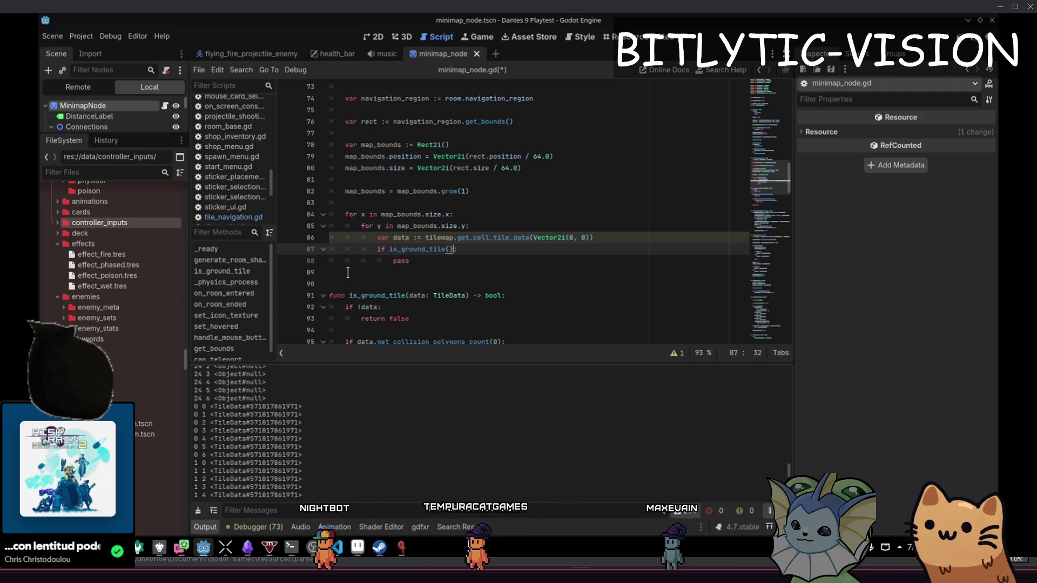
key(End)
key(Left)
key(Left)
text(data)
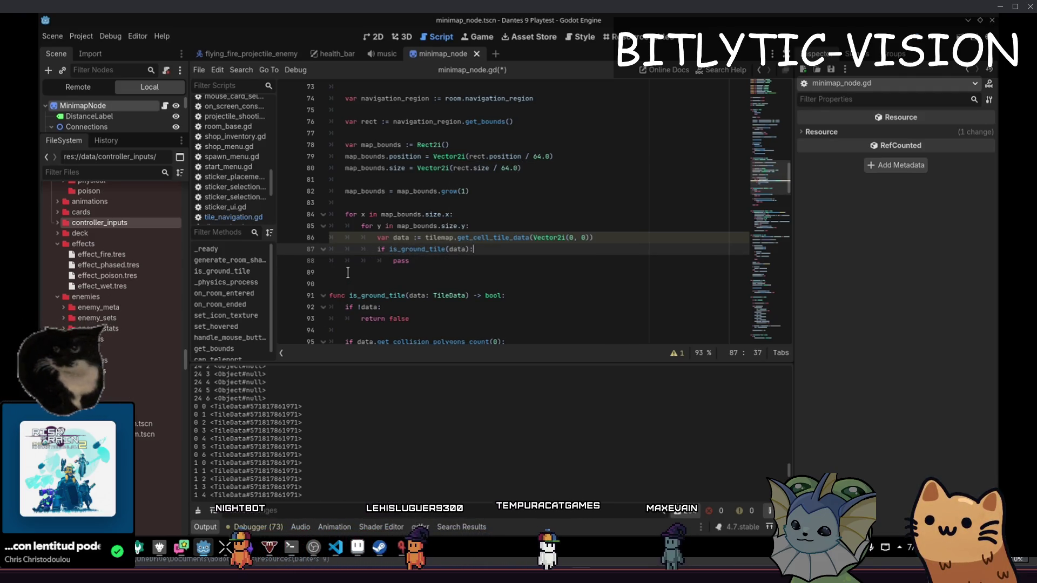
key(Down)
text(pass)
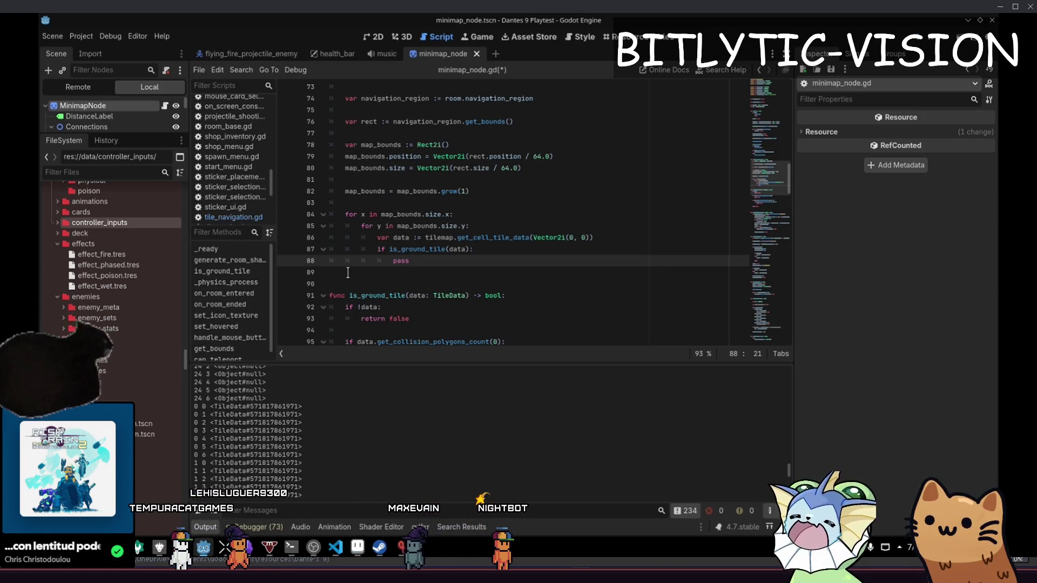
- Insert blank lines above the tile loop in generate_room_shape
key(Up)
key(Up)
key(Up)
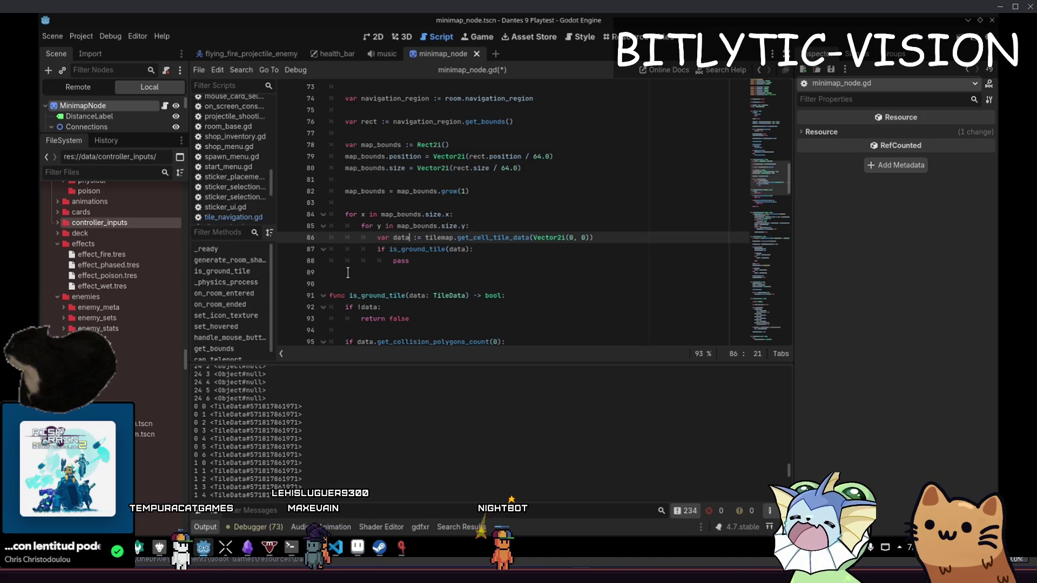
key(Down)
key(Return)
key(Return)
key(Up)
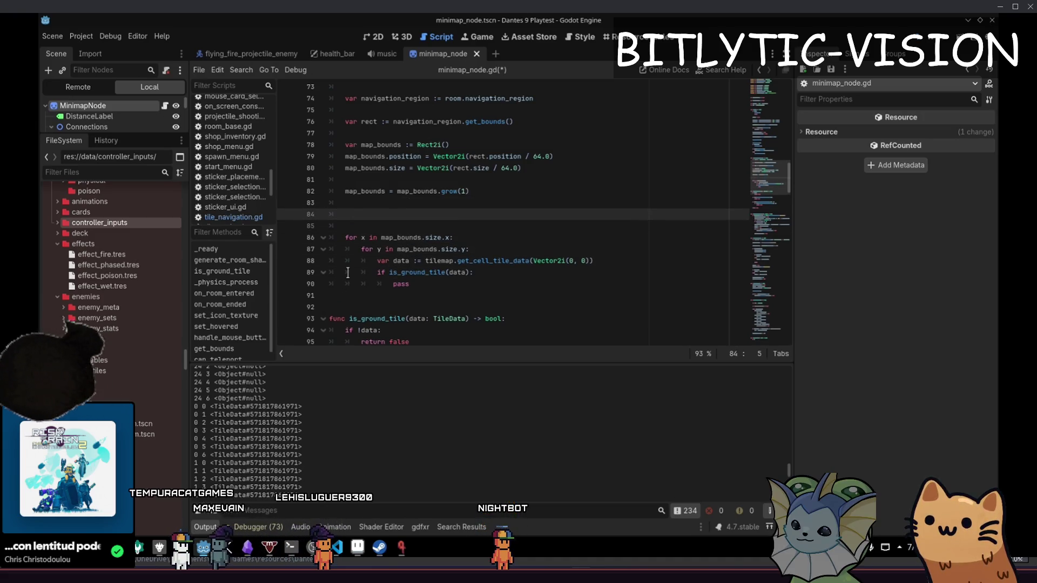
- Save the script and declare 'var image := Image.new()' above the tile loop
key(ctrl+s)
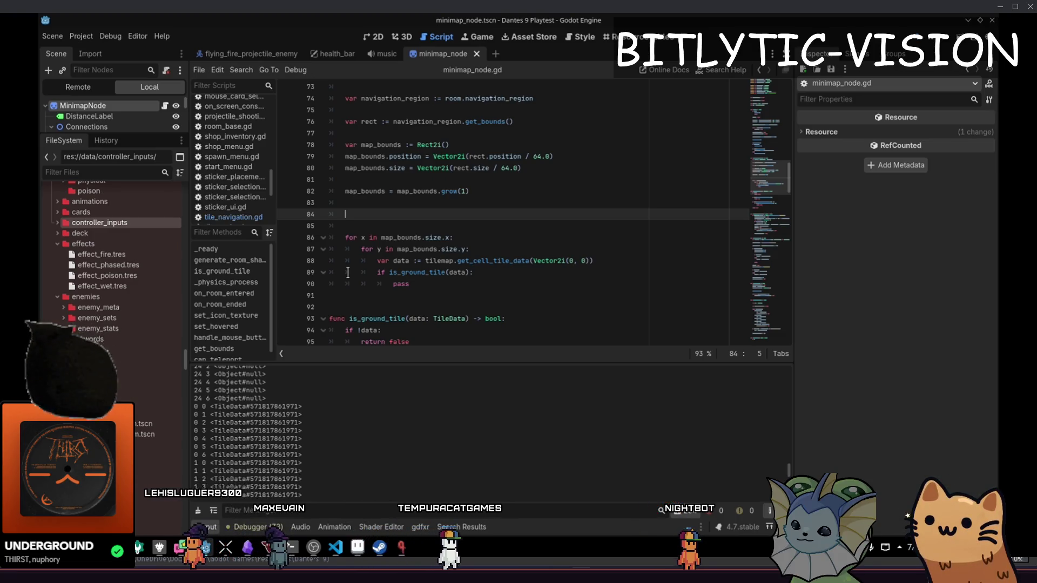
text(va)
key(BackSpace)
key(BackSpace)
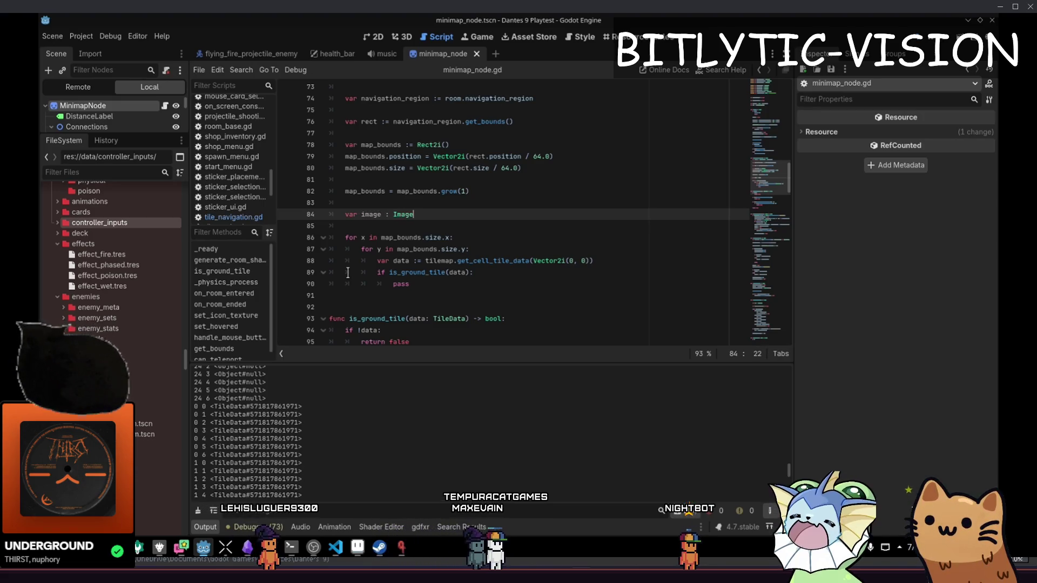
key(ctrl+BackSpace)
text(Image.)
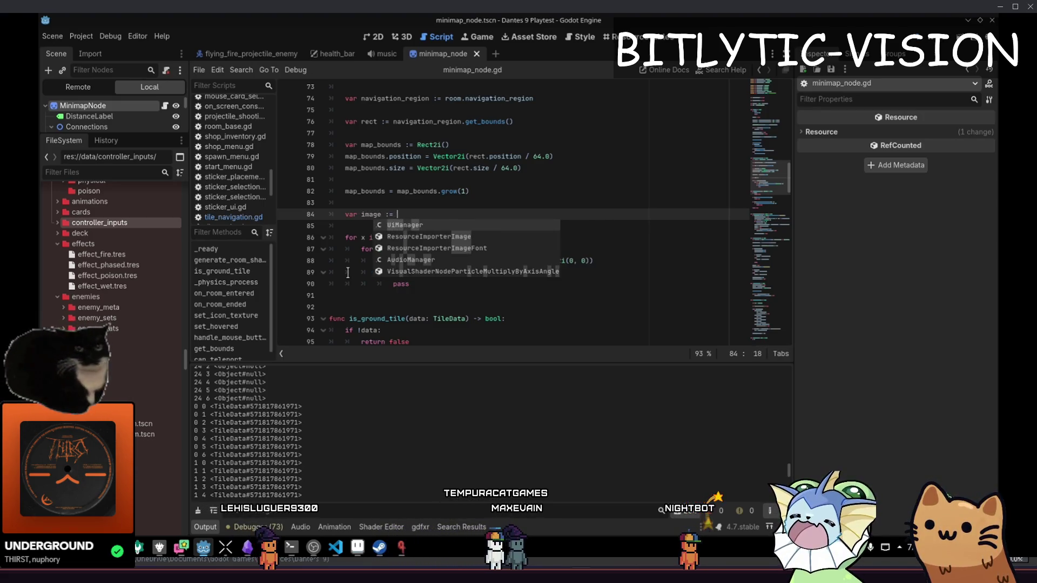
text(new()
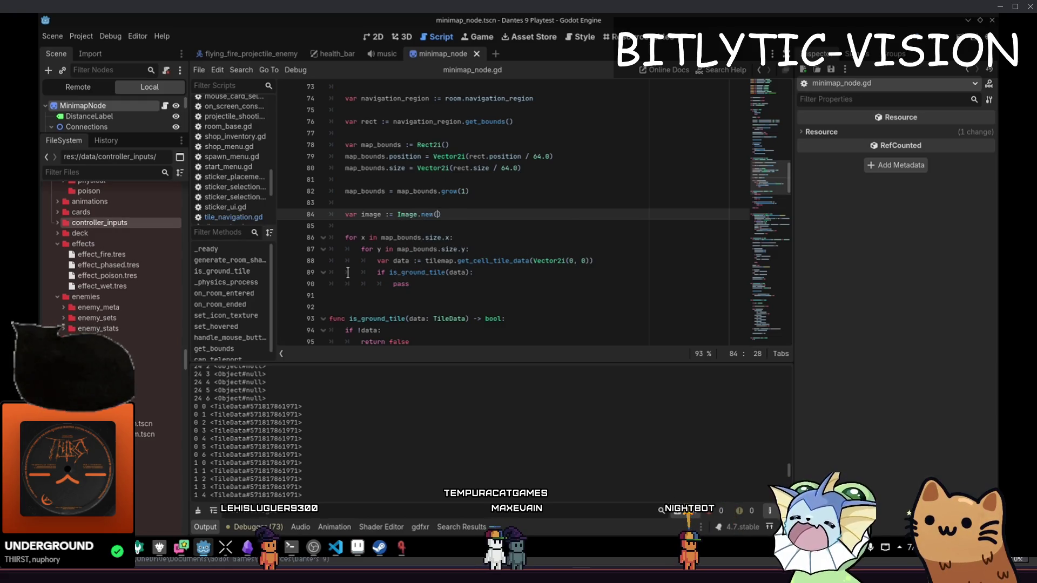
key(Return)
- Add an empty image.set_data() call below the declaration and open blank lines above it
text(e.set_d)
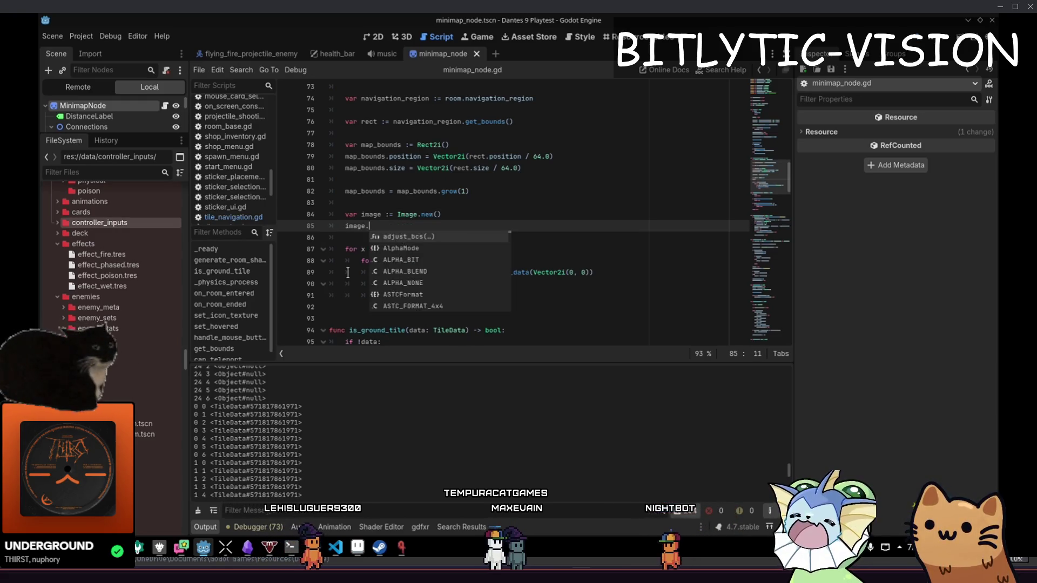
key(Return)
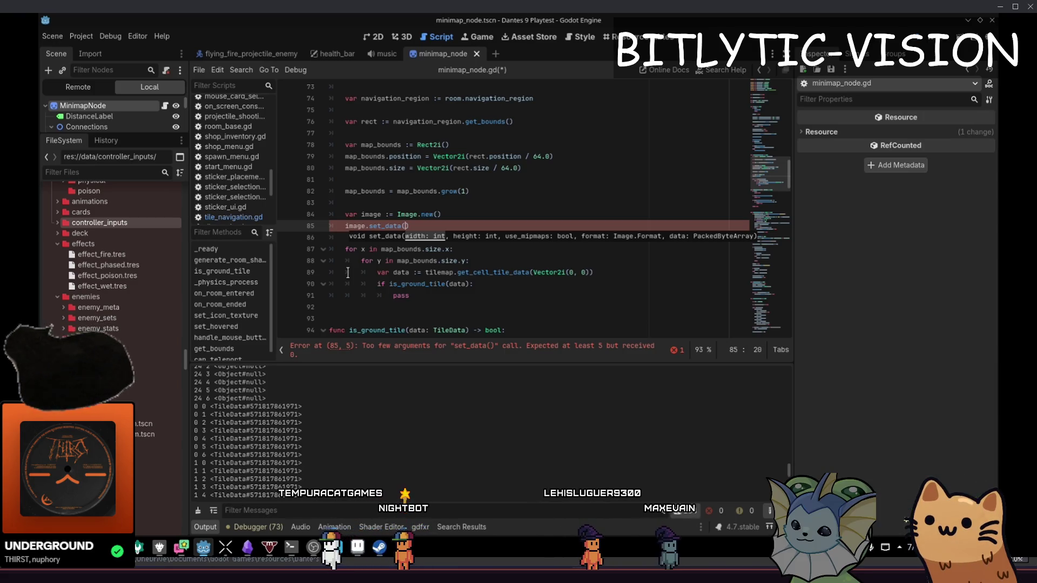
key(Right)
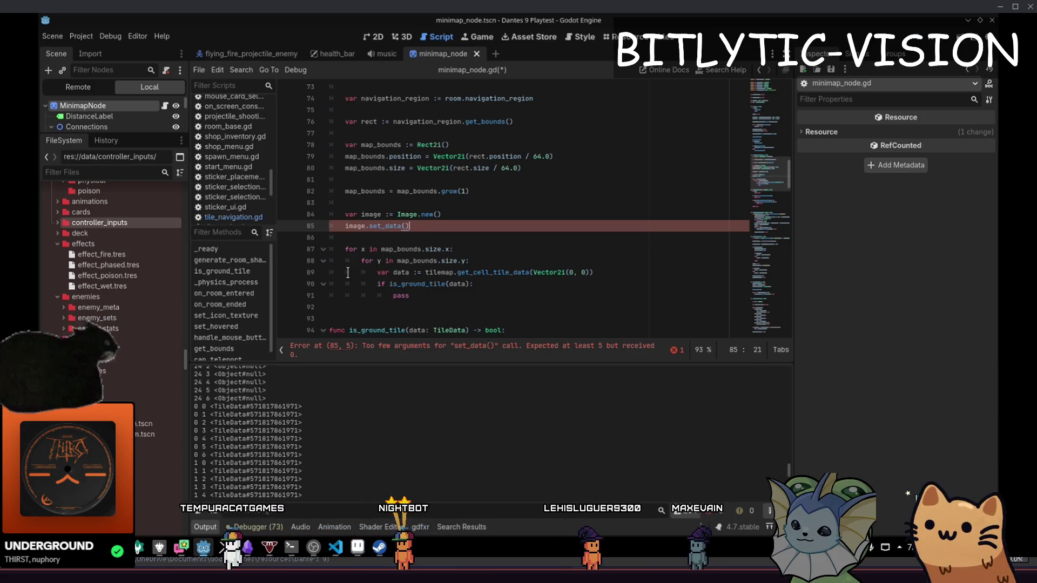
key(Up)
key(Home)
key(Return)
key(Return)
key(Up)
key(Up)
text(v)
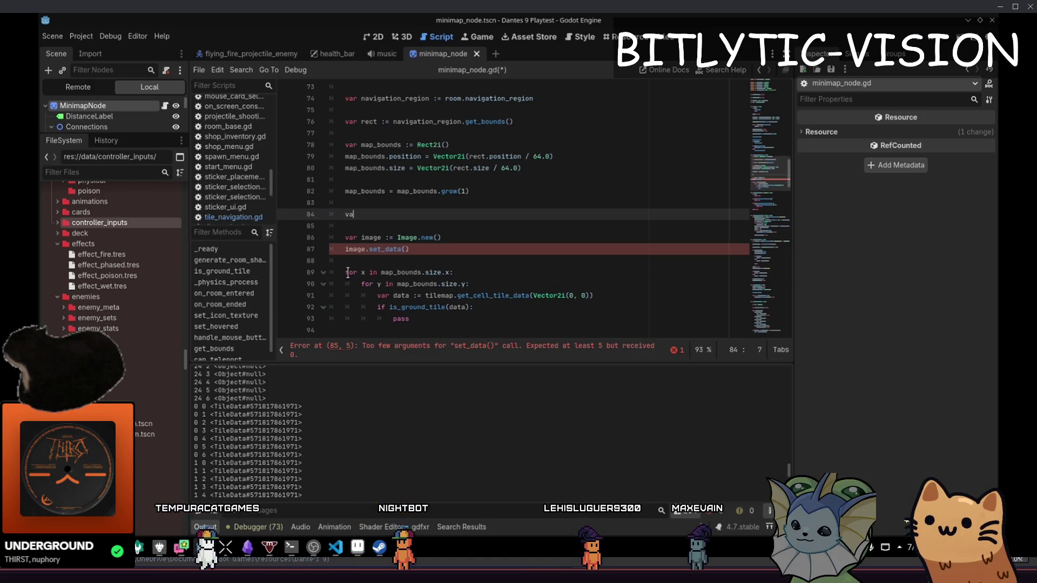
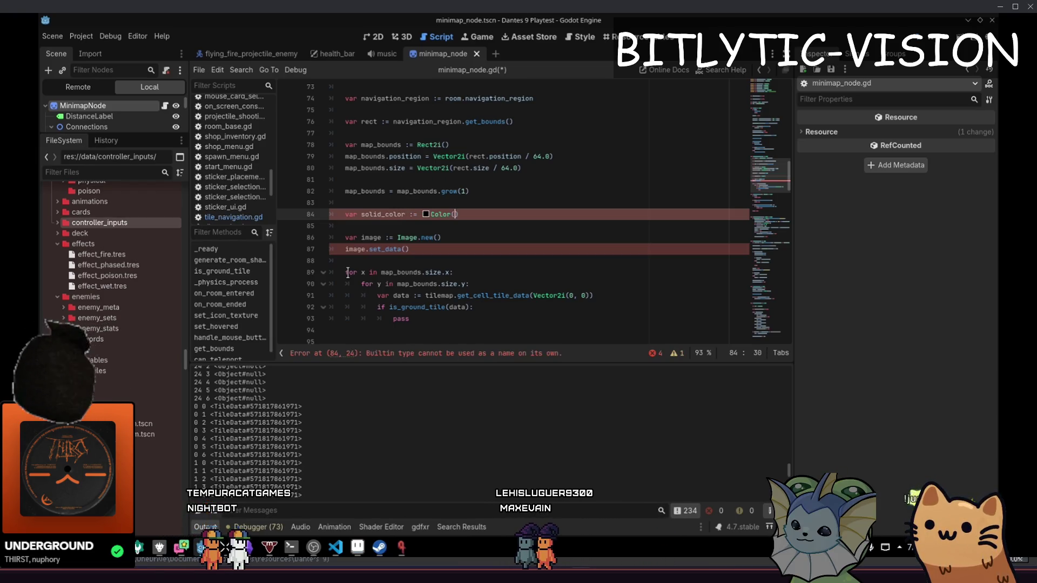
- Open the colour picker on line 84's solid_color and try pink and purple palette swatches
click(425, 215)
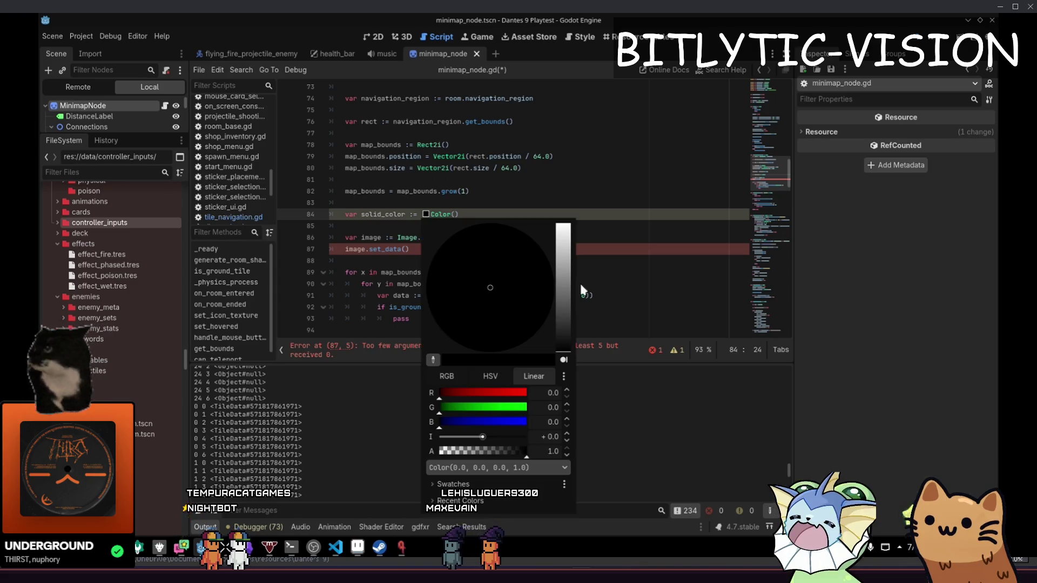
click(609, 366)
click(425, 215)
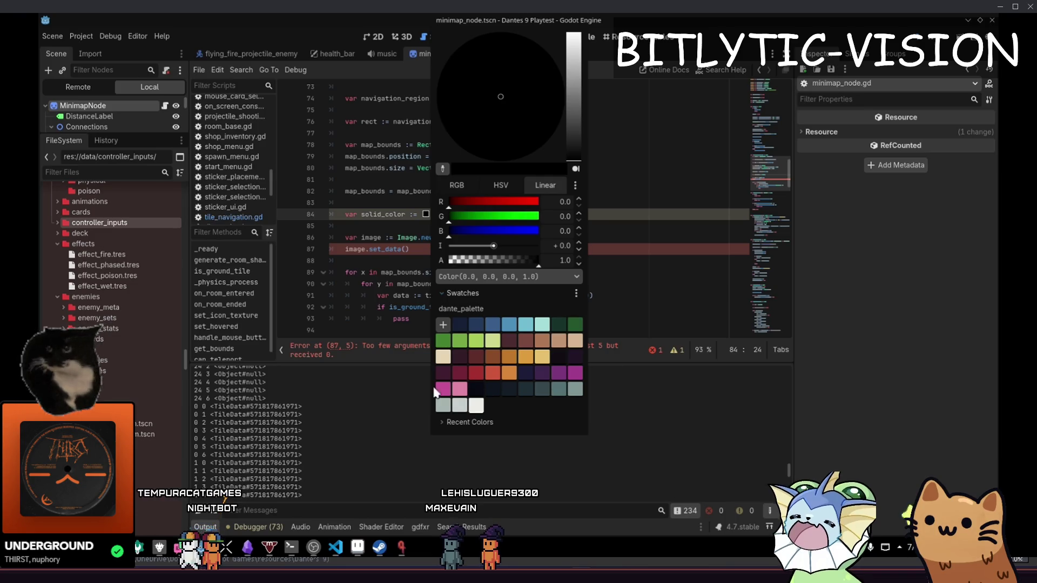
click(525, 373)
click(460, 389)
click(542, 373)
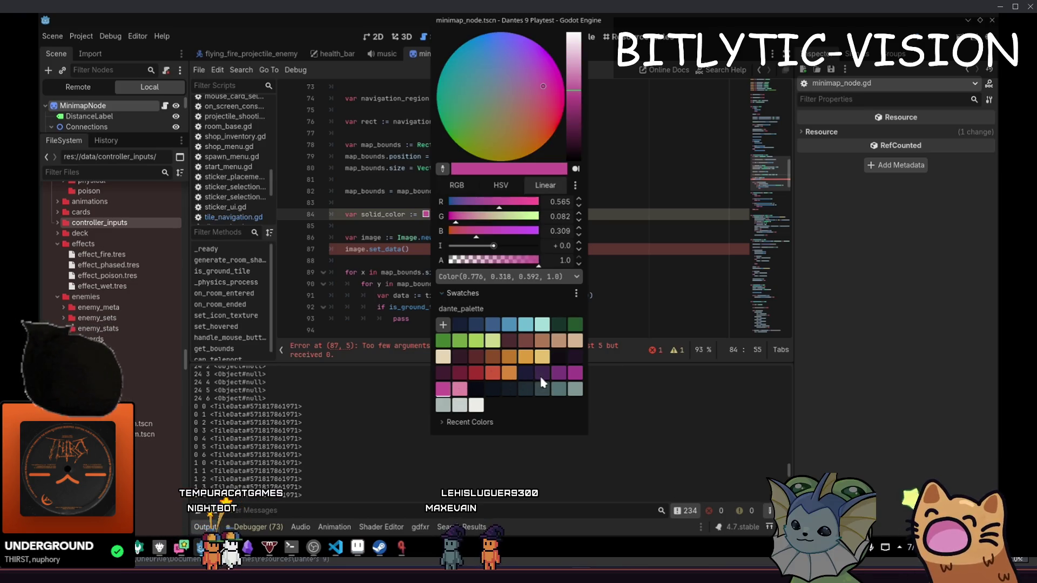
click(558, 373)
click(575, 373)
click(559, 373)
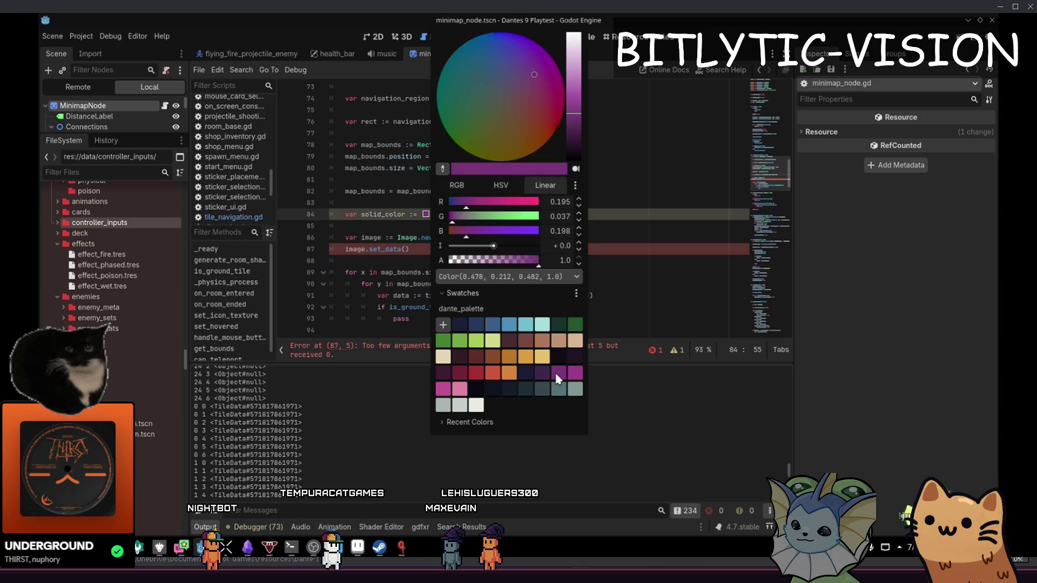
- Compare magenta and purple, then settle on dark purple Color(0.251, 0.153, 0.318, 1.0)
click(560, 377)
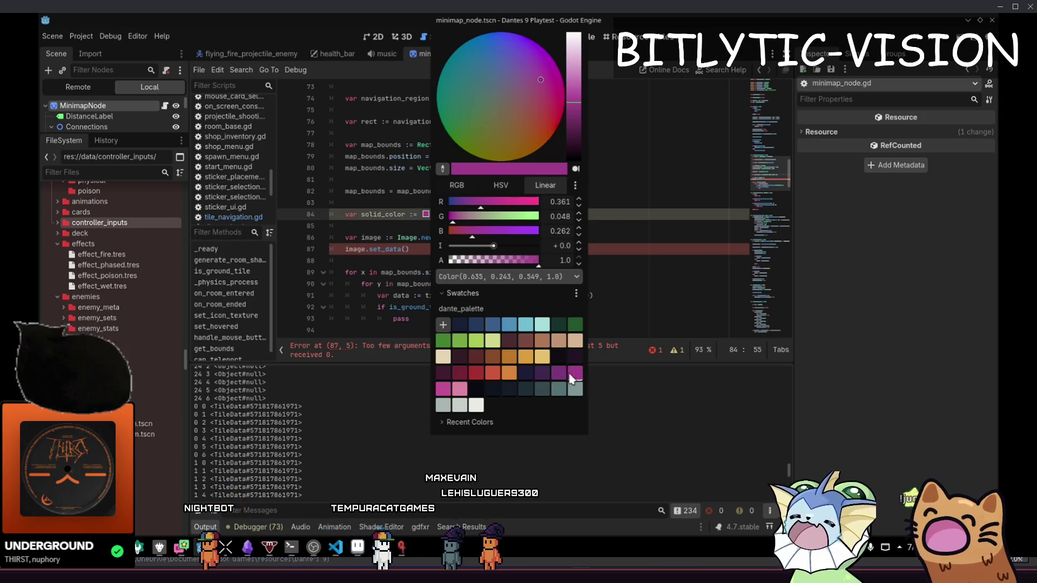
click(557, 371)
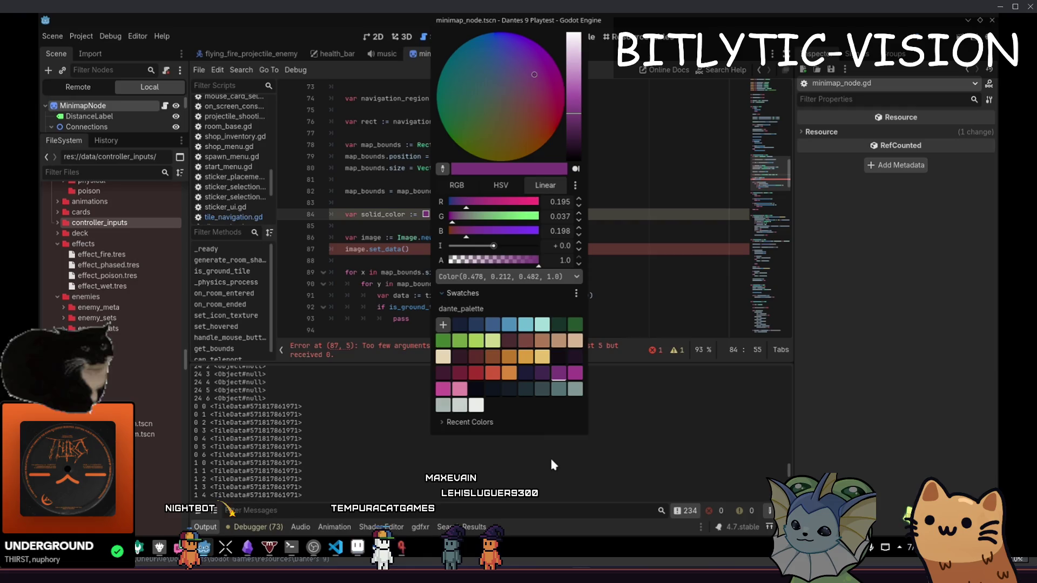
click(578, 373)
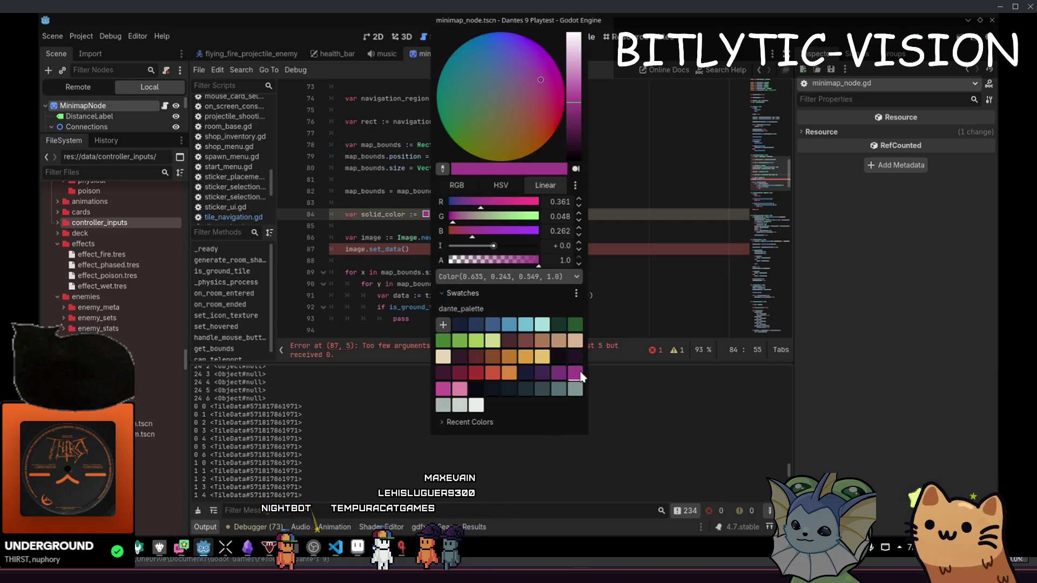
click(559, 375)
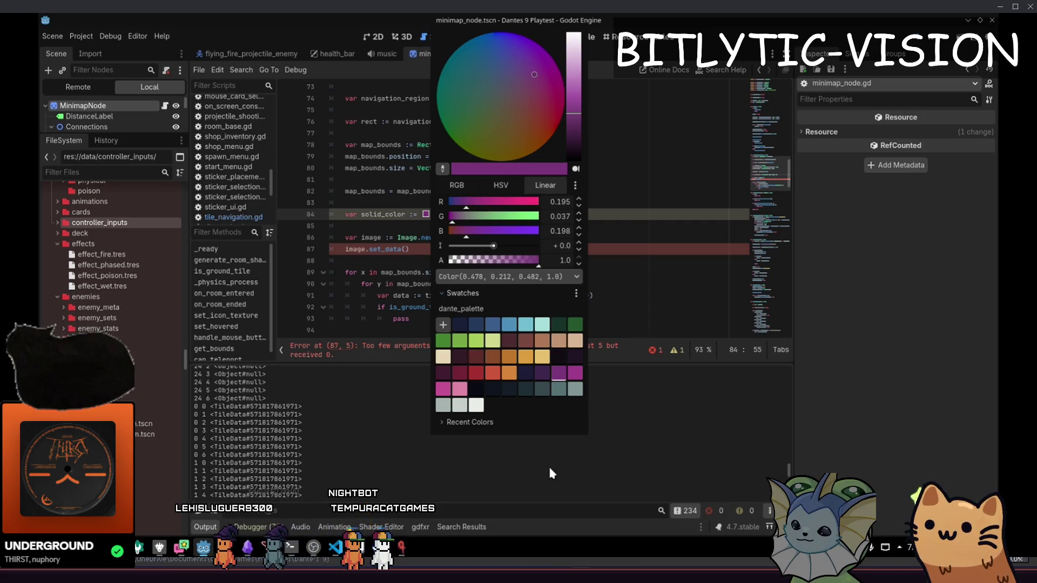
click(540, 373)
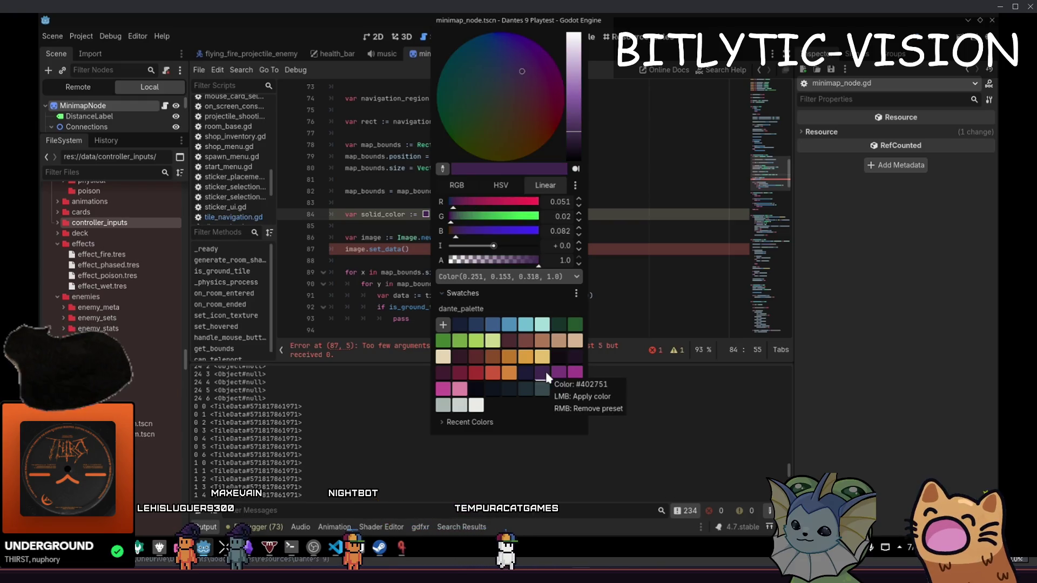
click(585, 211)
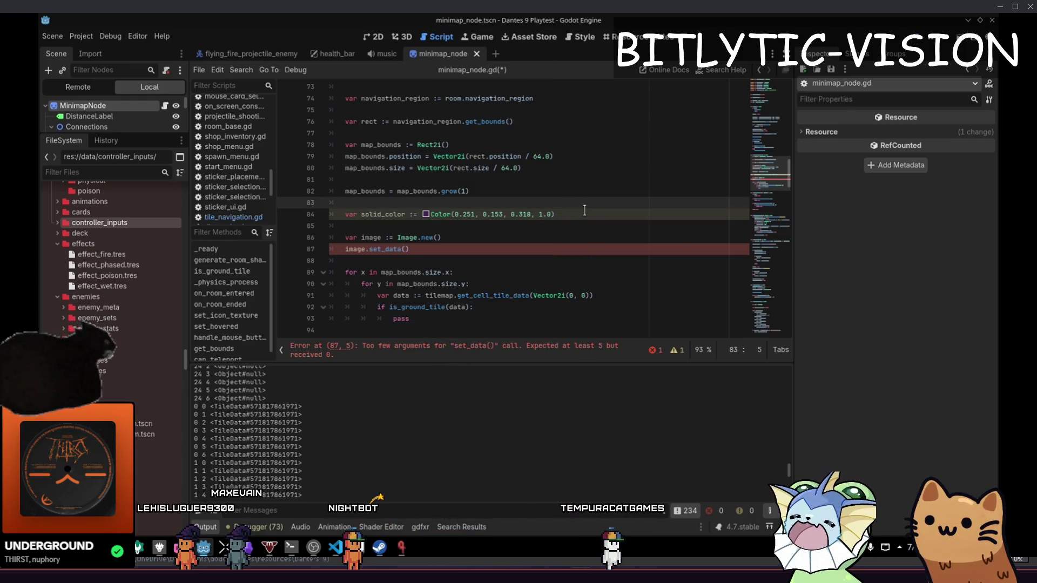
- Find the solid_color line, duplicate it, and rename the copy to open_color
scroll(584, 210, down, 20)
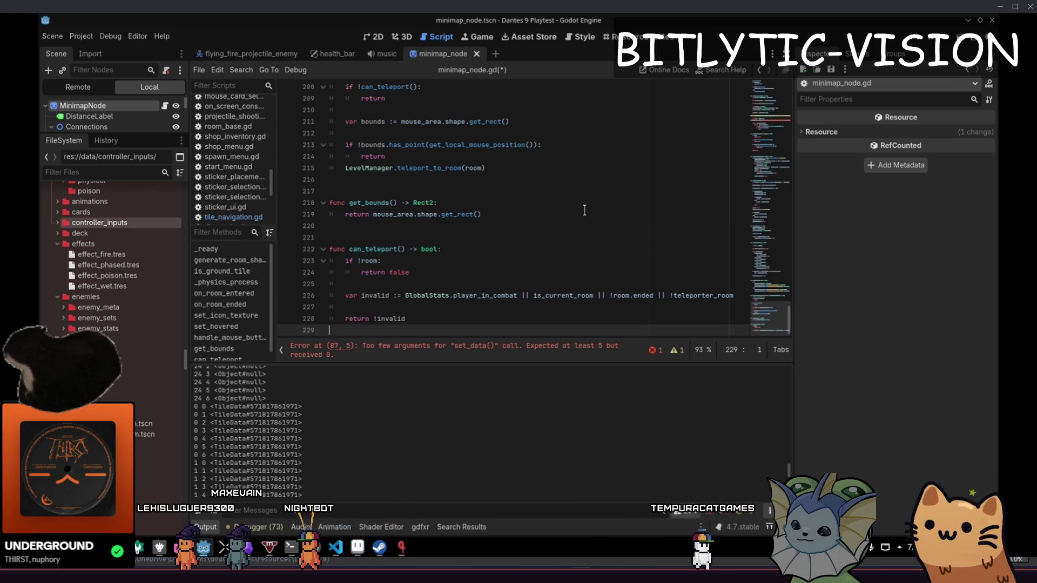
key(ctrl+f)
text(solid_col)
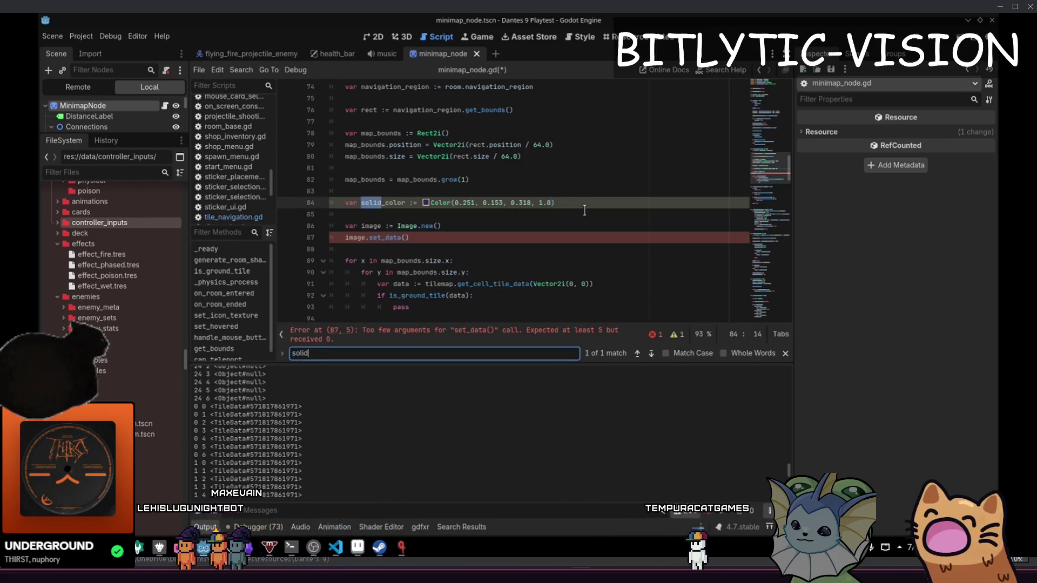
key(Escape)
key(ctrl+shift+d)
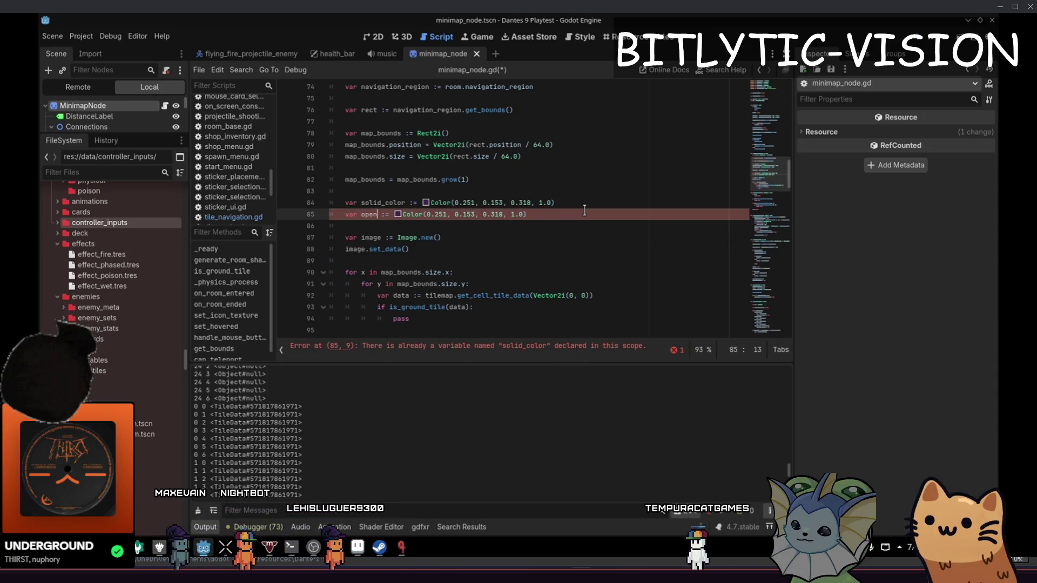
text(or)
- Set open_color to the green palette colour Color(0.275, 0.51, 0.196, 1.0)
click(422, 214)
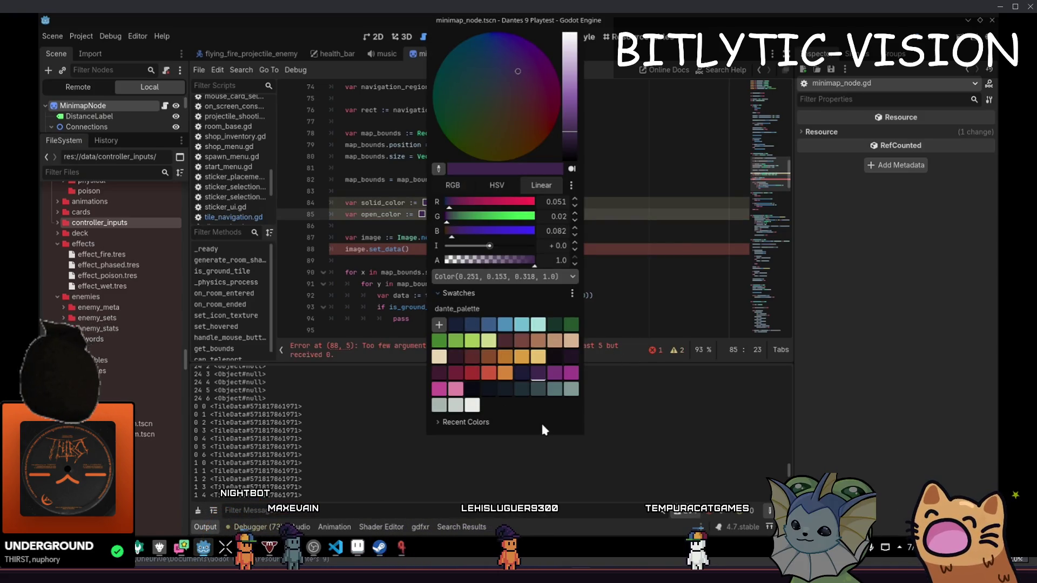
click(440, 340)
click(589, 247)
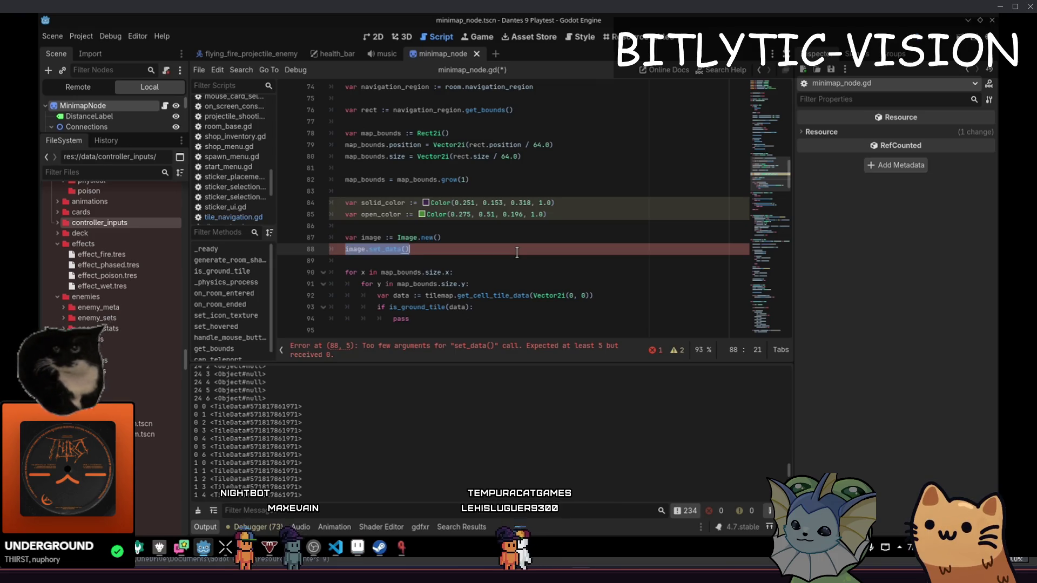
- Replace the set_data line with var bytes := PackedByteArray() and save
key(Up)
key(Home)
key(Return)
key(Return)
key(Up)
key(Up)
text(var)
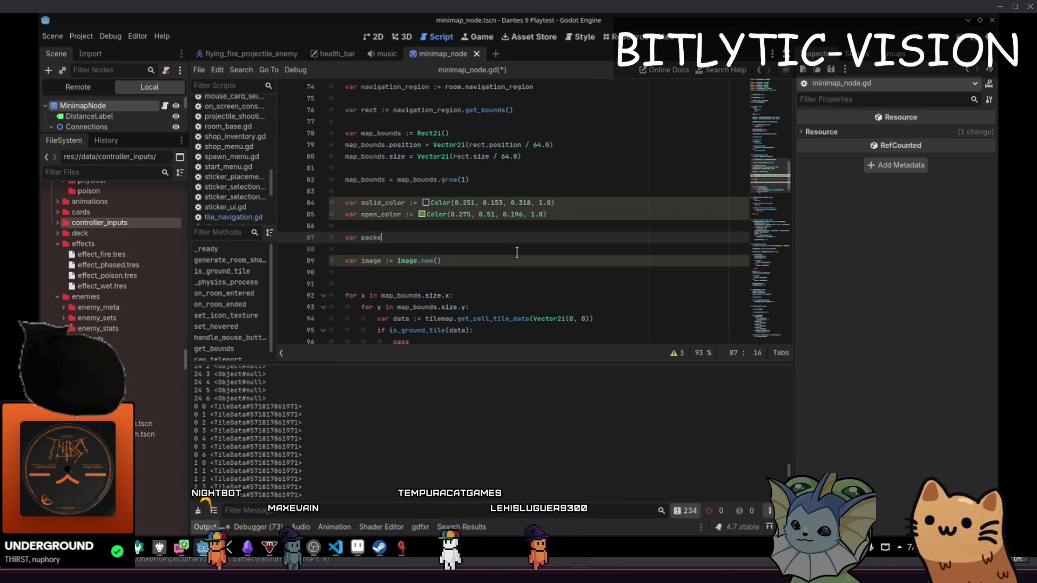
key(BackSpace)
key(BackSpace)
key(BackSpace)
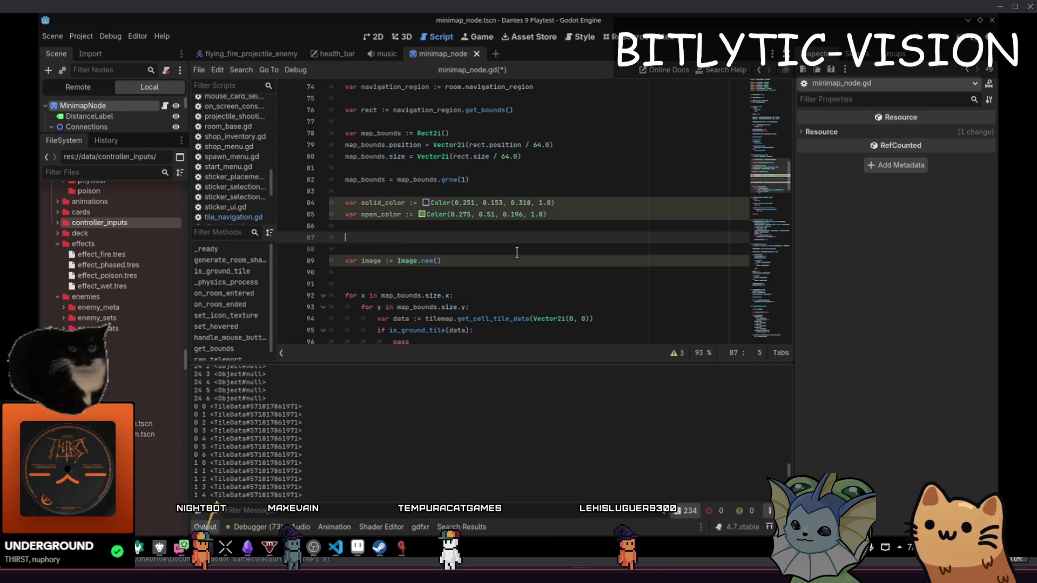
text(PackedByteArr)
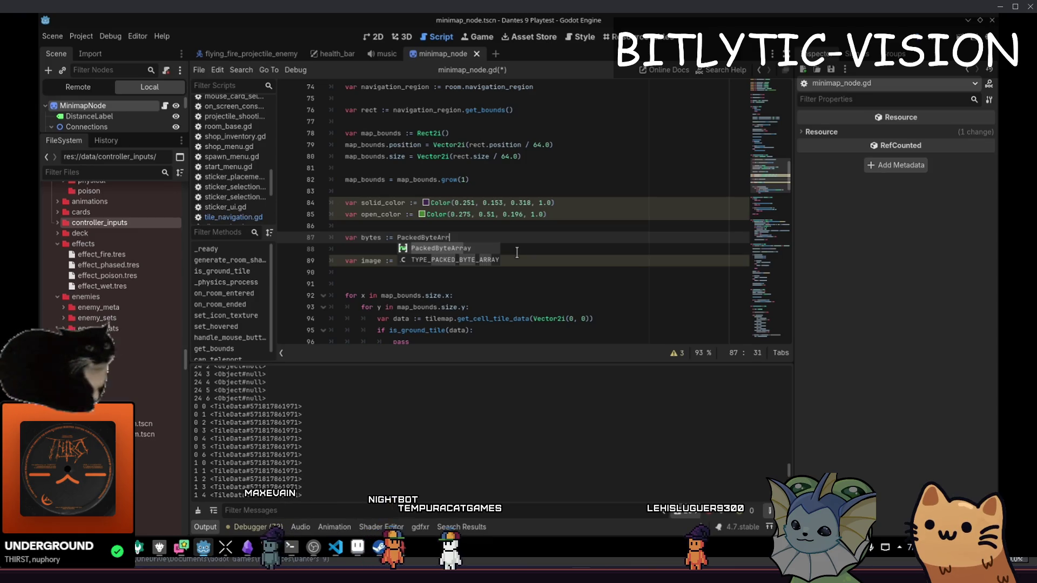
key(Return)
key(ctrl+s)
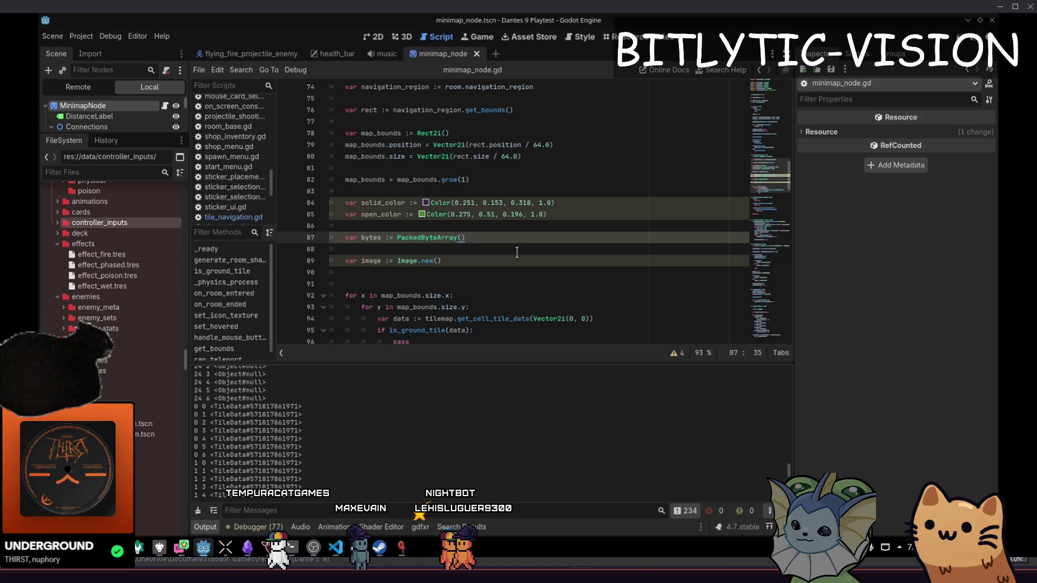
- Delete the Image.new() line and leftover blank lines, then save the script
key(Down)
key(Down)
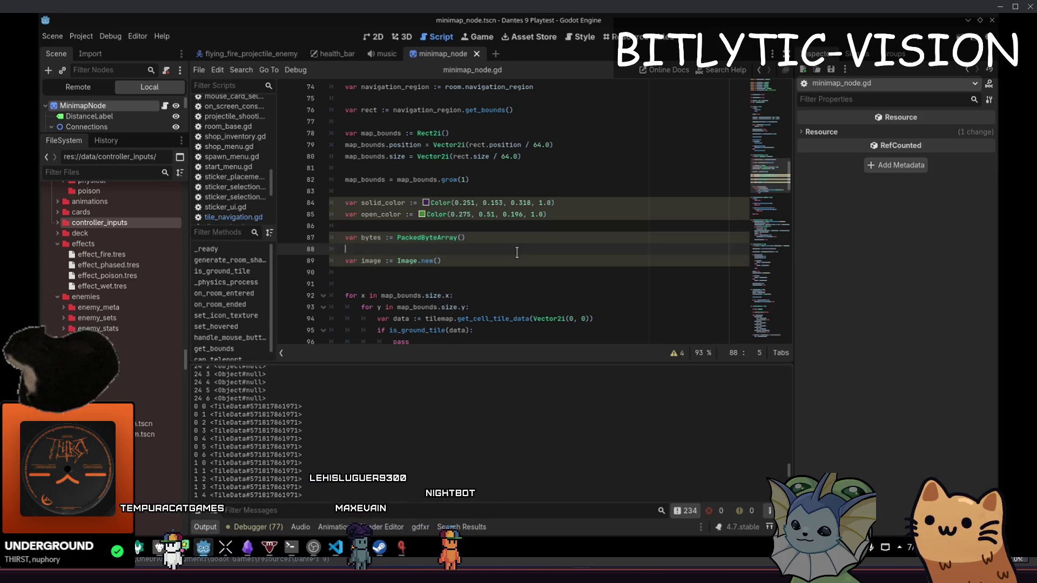
key(Up)
key(Down)
key(Down)
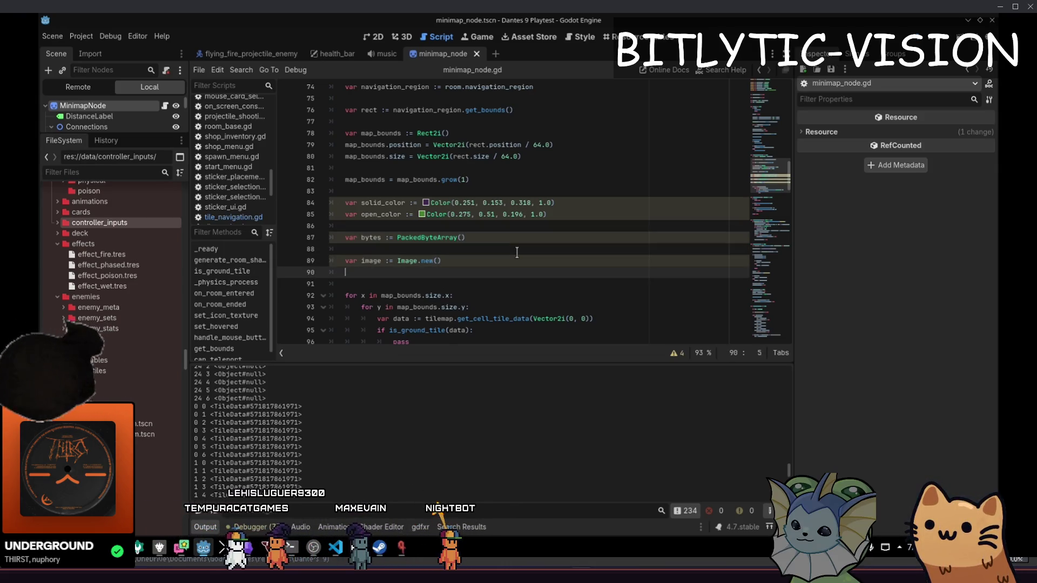
key(Up)
key(Home)
key(BackSpace)
key(BackSpace)
key(BackSpace)
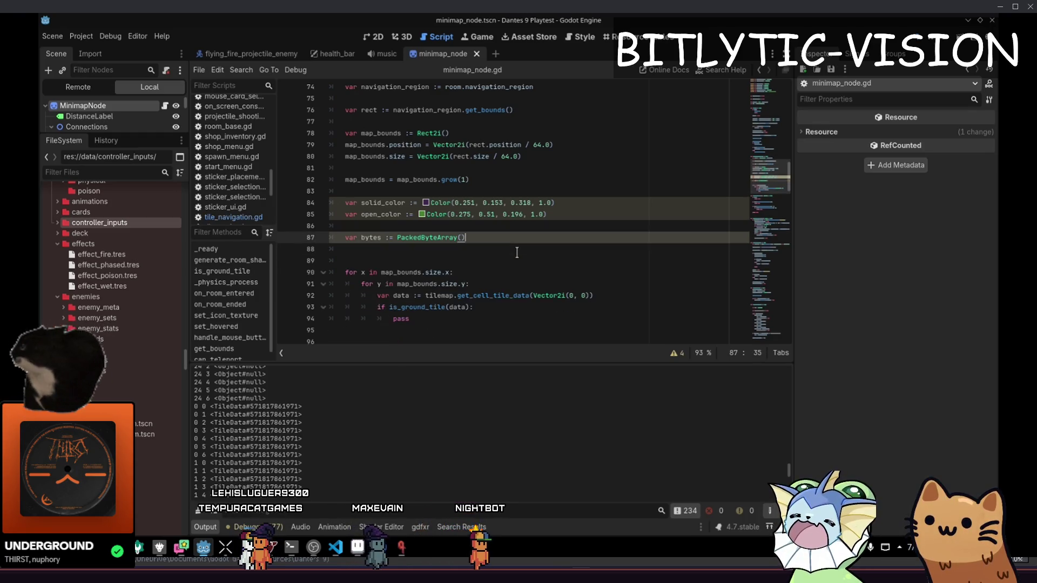
key(Delete)
key(ctrl+s)
- Add blank lines after the loop's pass, before the is_ground_tile function
key(Down)
key(Down)
key(Down)
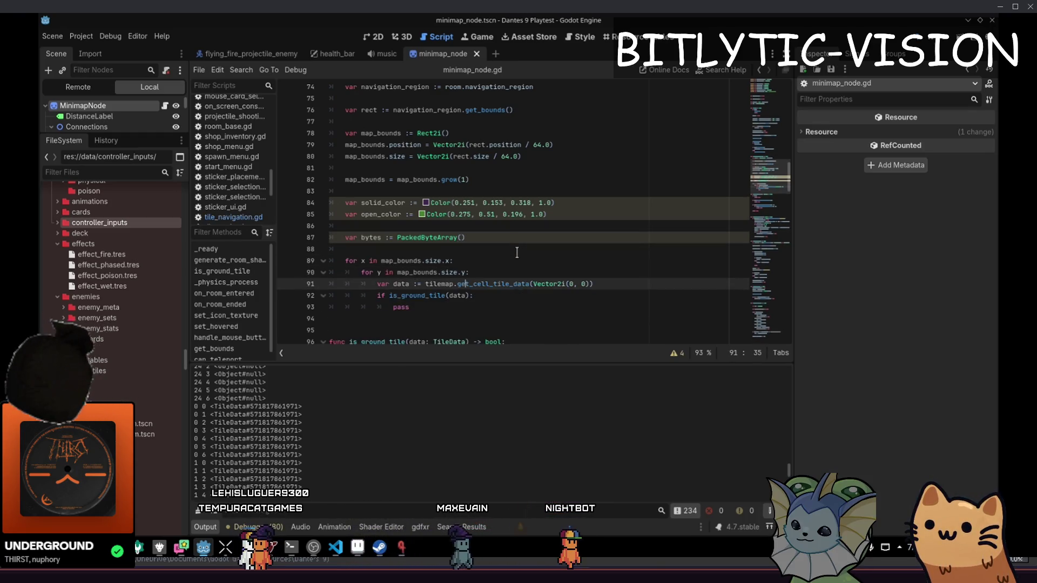
key(Return)
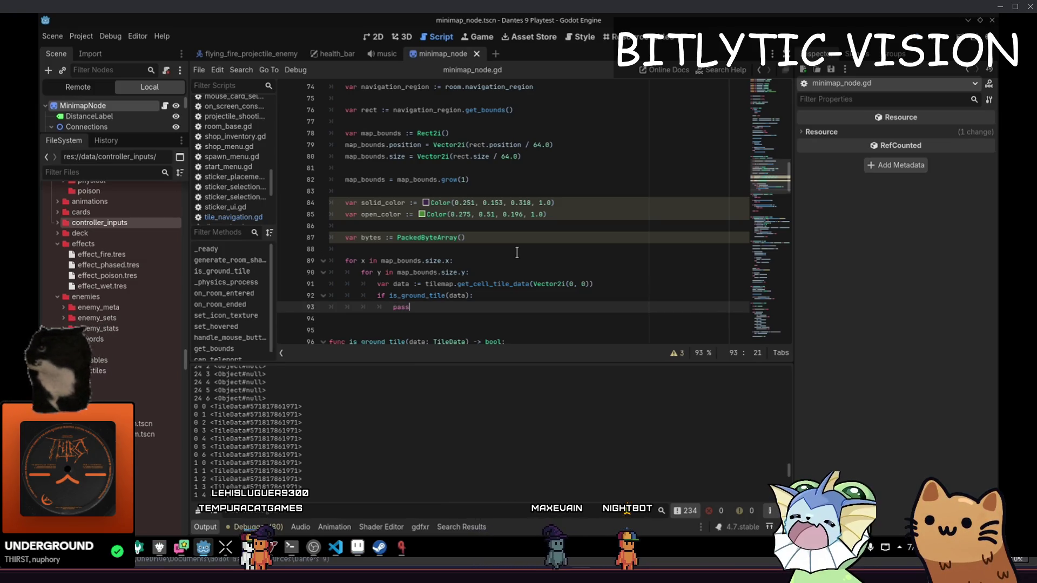
key(Return)
key(BackSpace)
key(BackSpace)
key(BackSpace)
key(Return)
key(Return)
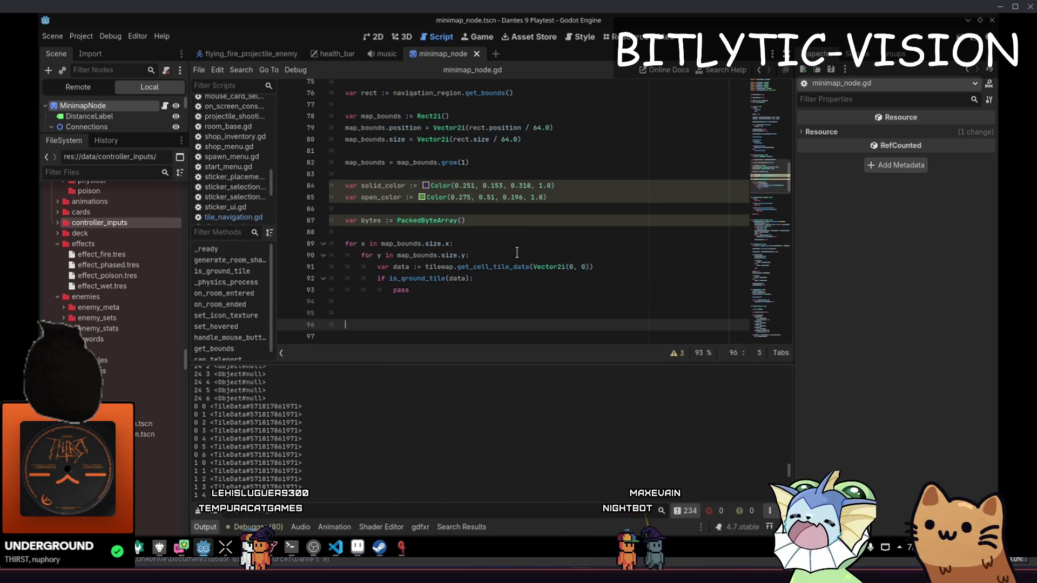
key(Down)
key(Down)
key(Down)
key(Up)
key(Up)
key(Up)
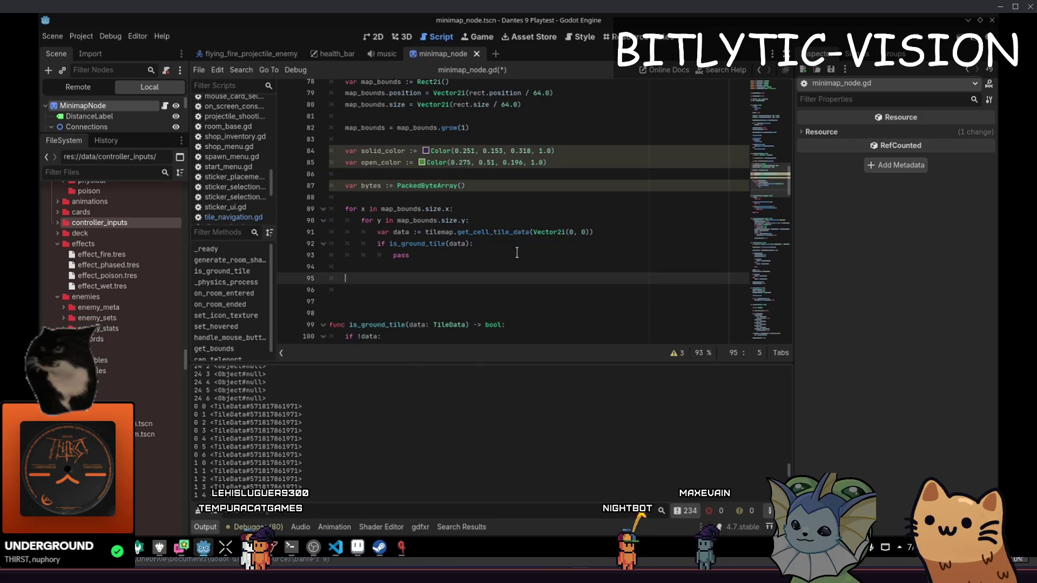
key(Up)
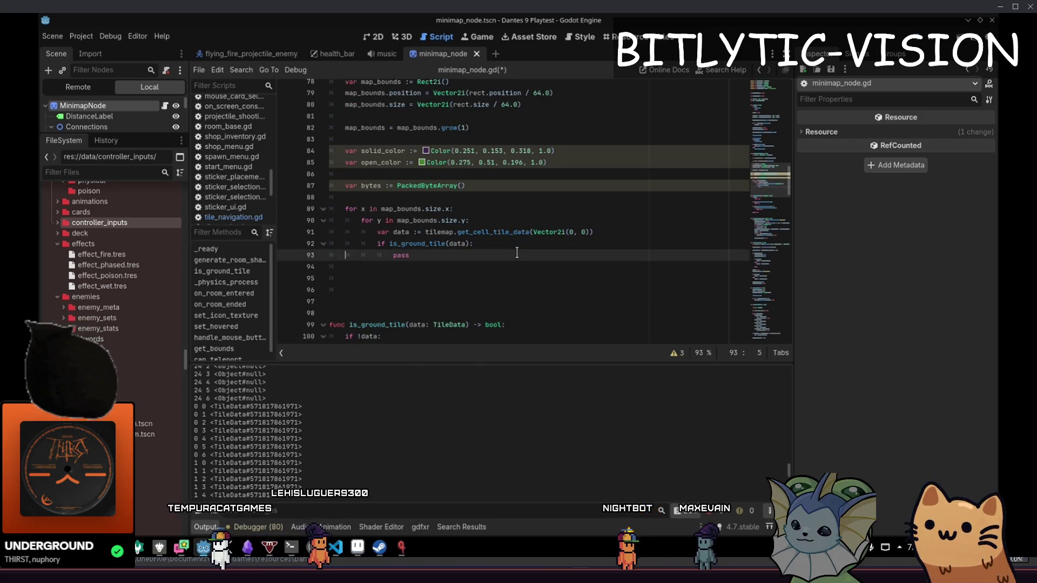
click(517, 252)
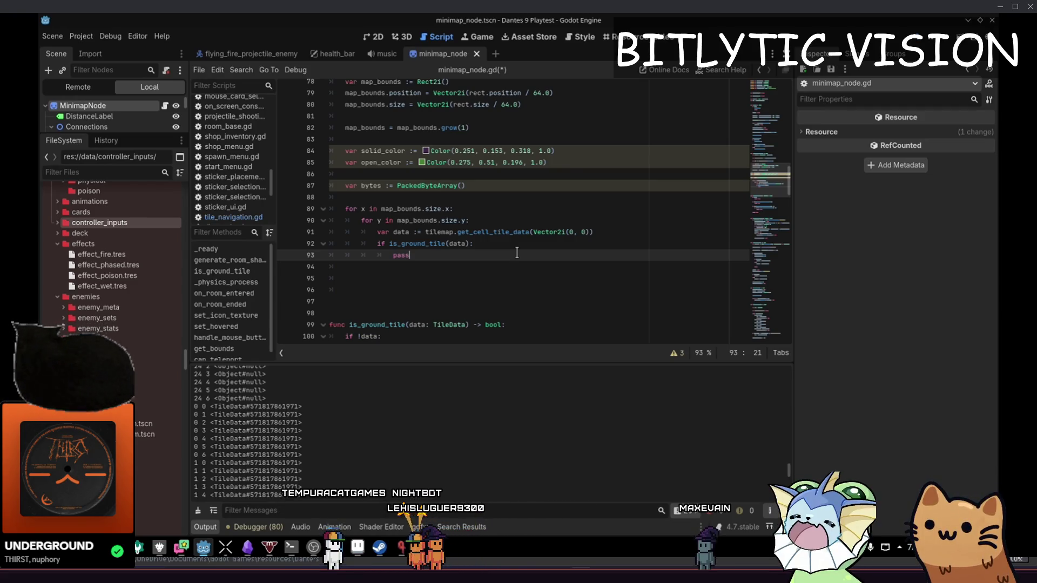
- Change the line-87 array from PackedByteArray to PackedColorArray
double_click(432, 189)
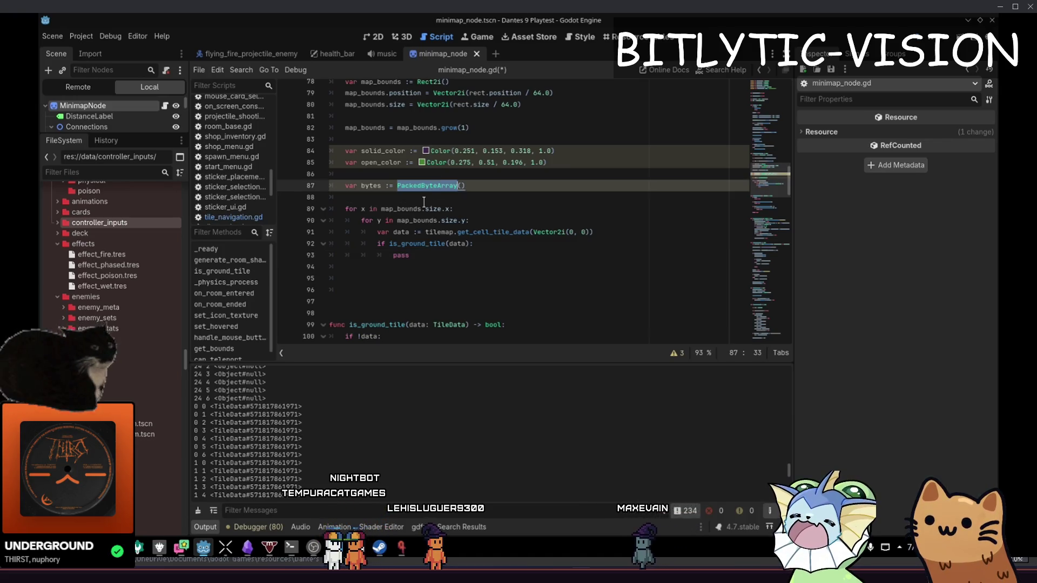
text(dColo)
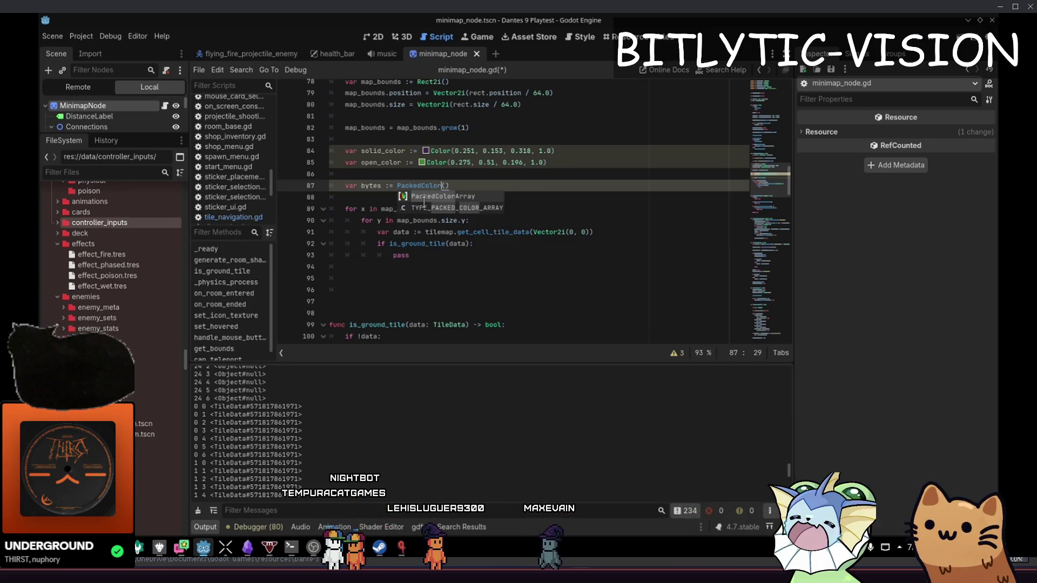
key(Return)
key(Down)
key(Down)
key(Down)
key(Up)
key(Up)
key(Up)
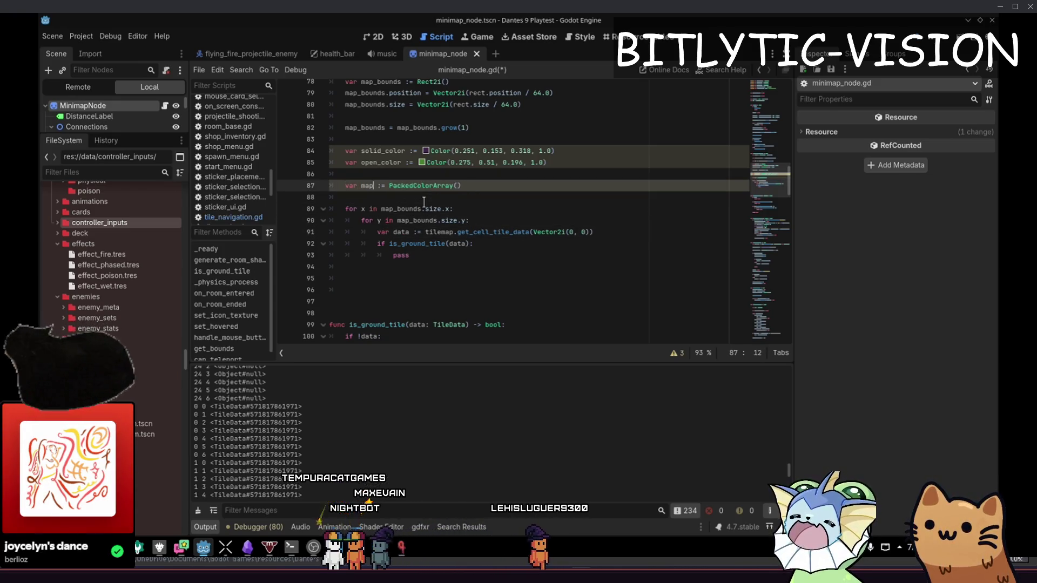
- Replace pass with an if/else appending solid_color or open_color to map_colors
key(Down)
key(Down)
key(Down)
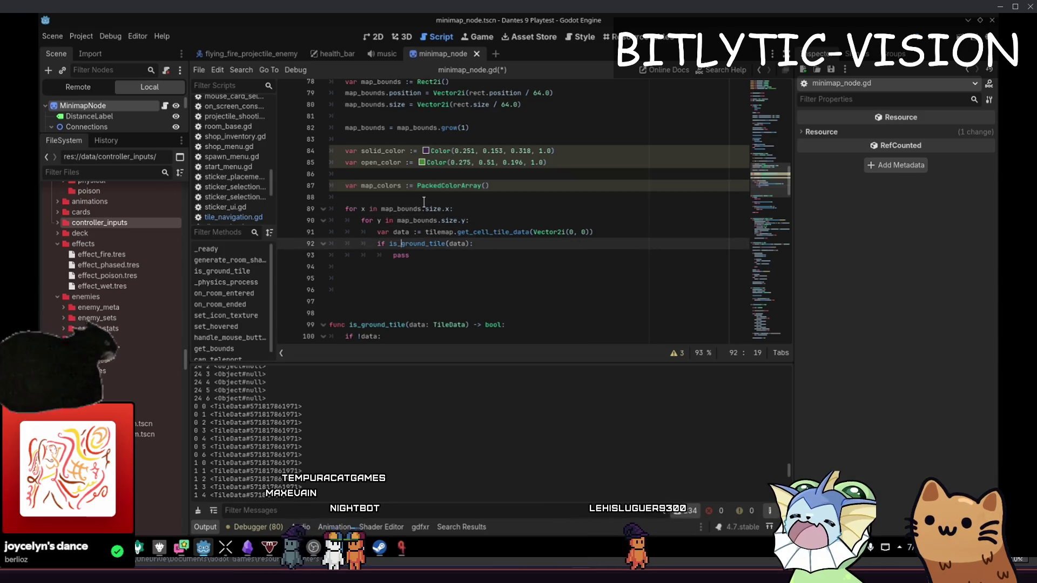
key(shift+Home)
text(olors.append()
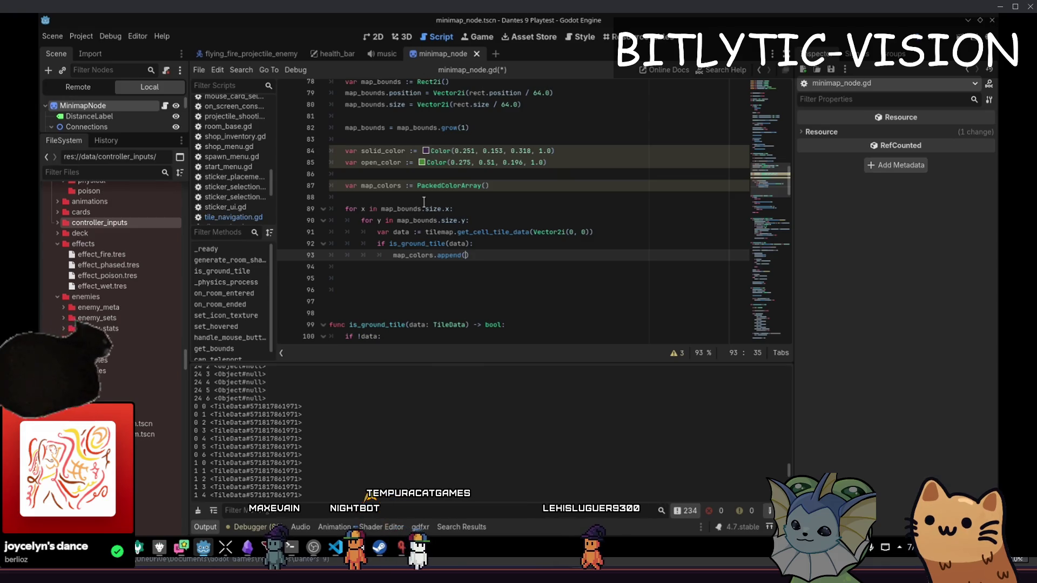
text(solid_)
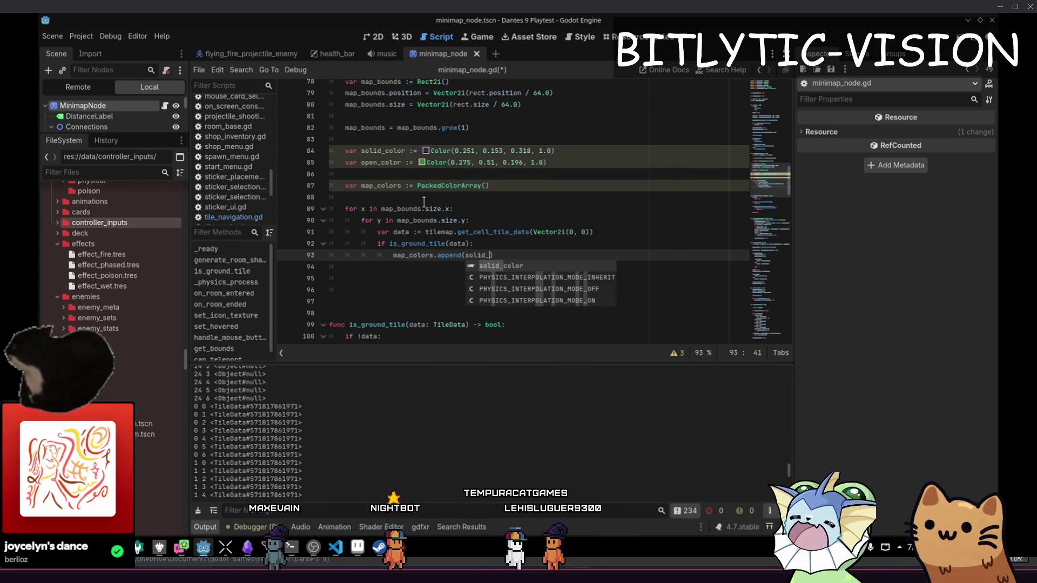
text(color)
key(Return)
key(BackSpace)
text(else:)
key(Return)
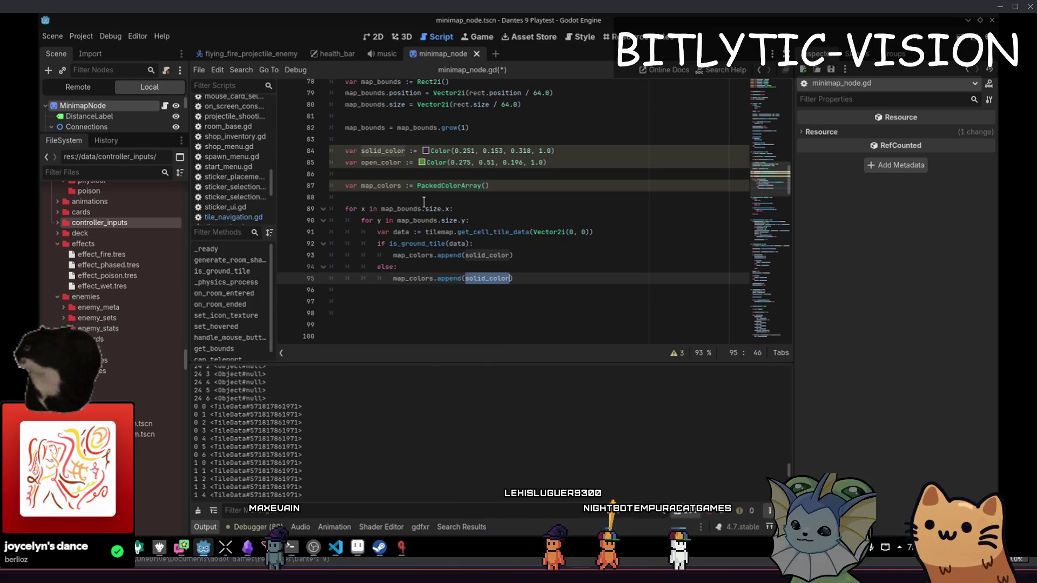
key(BackSpace)
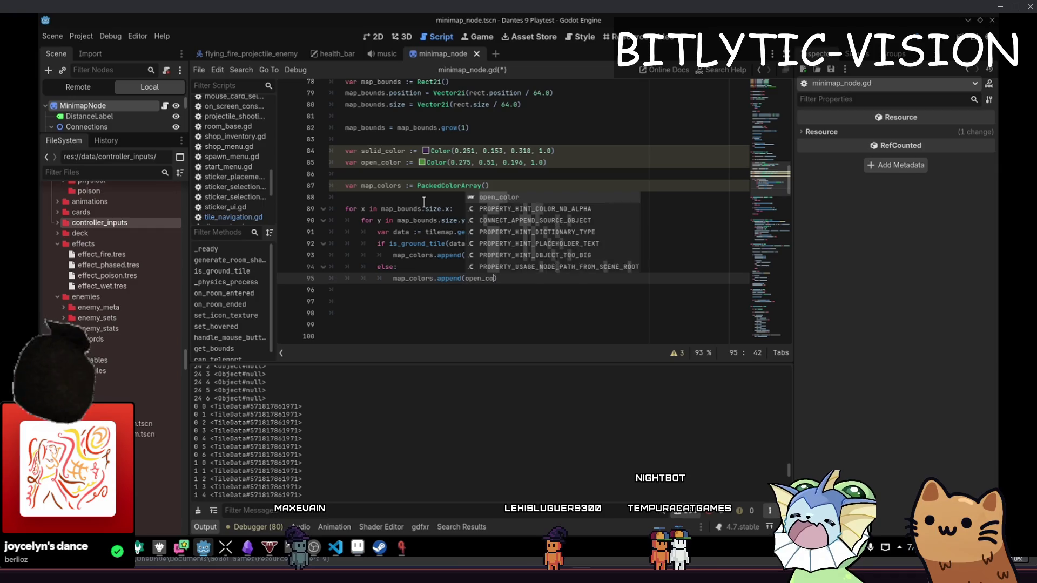
key(Return)
key(Return)
key(BackSpace)
key(BackSpace)
key(Return)
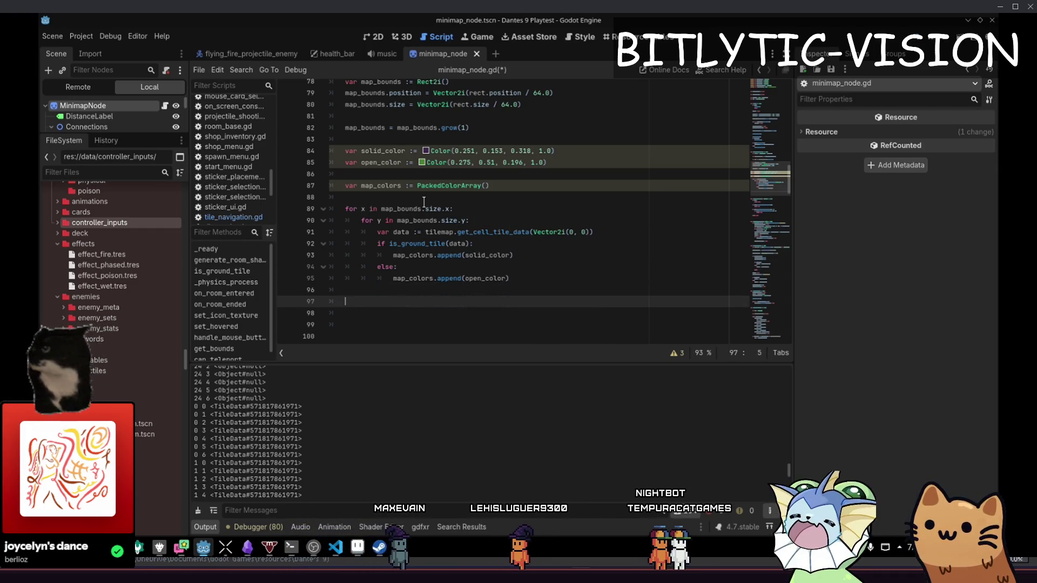
- Create the image with Image.new() after the loop
text(ImageT)
key(BackSpace)
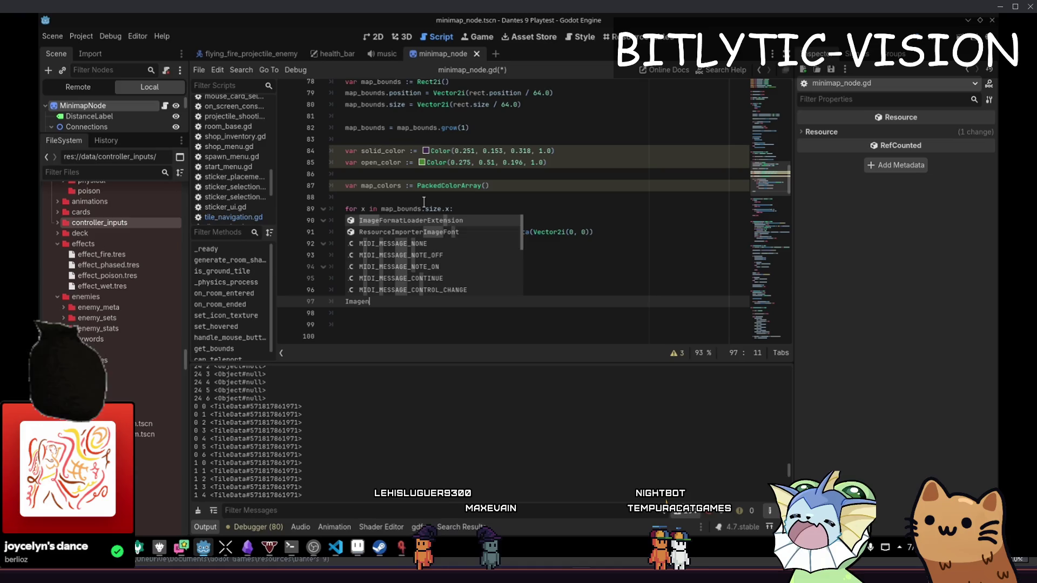
text(.new())
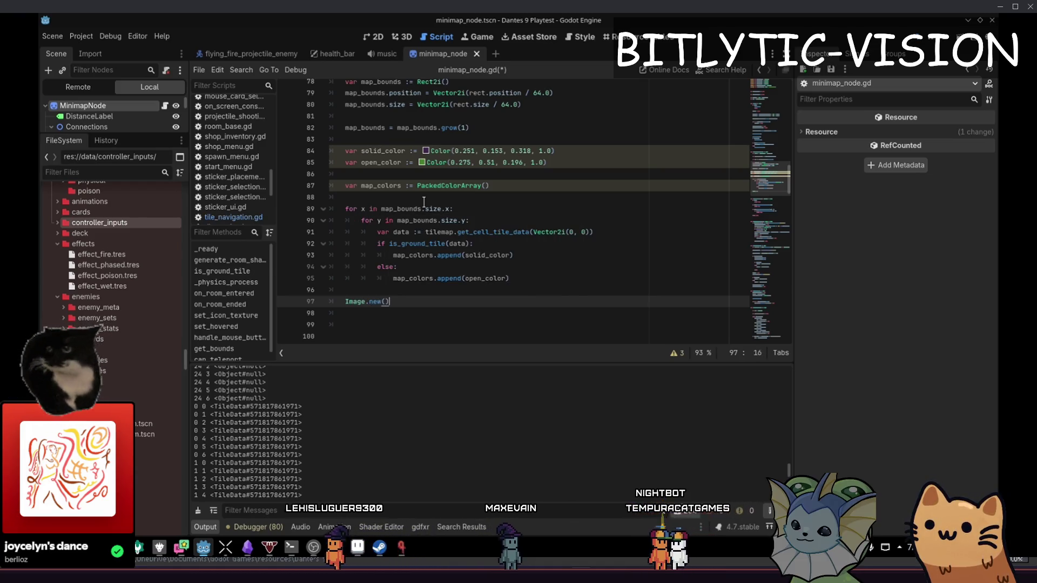
key(Down)
key(Down)
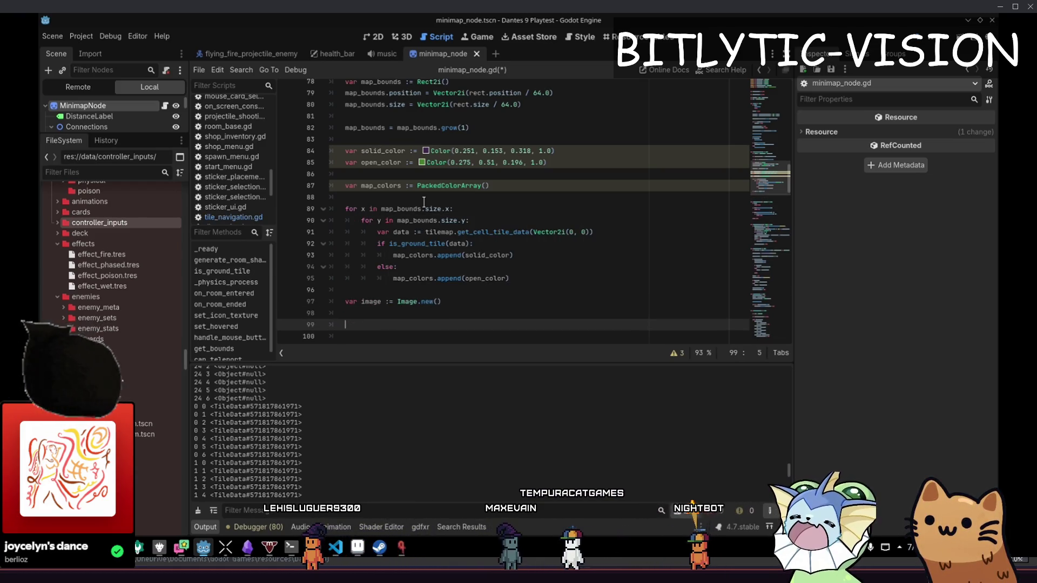
- Start image.set_data with map_bounds.size.x, map_bounds.size.y and false for mipmaps
text((map_bounds.)
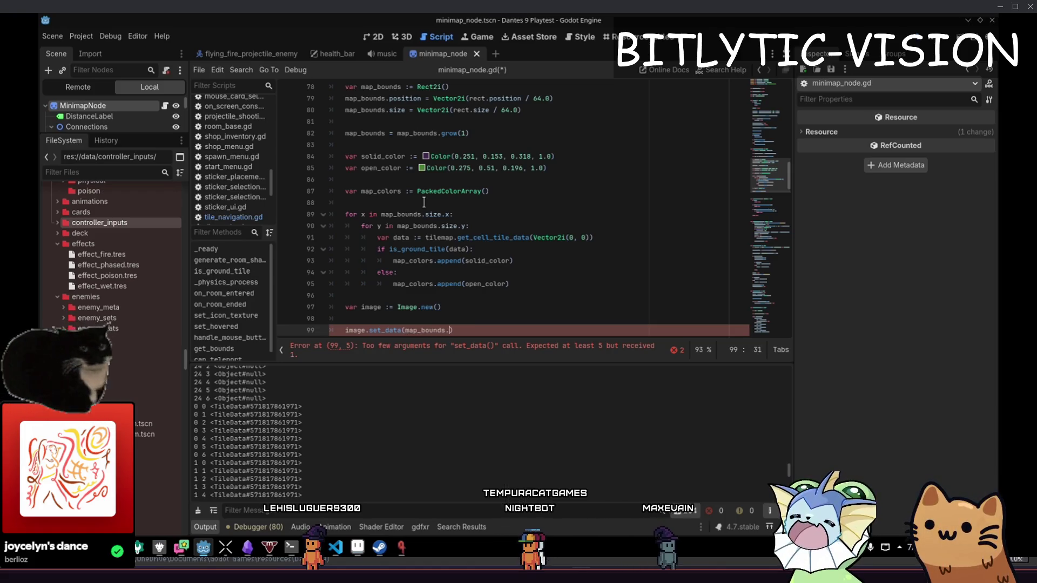
text(.x, )
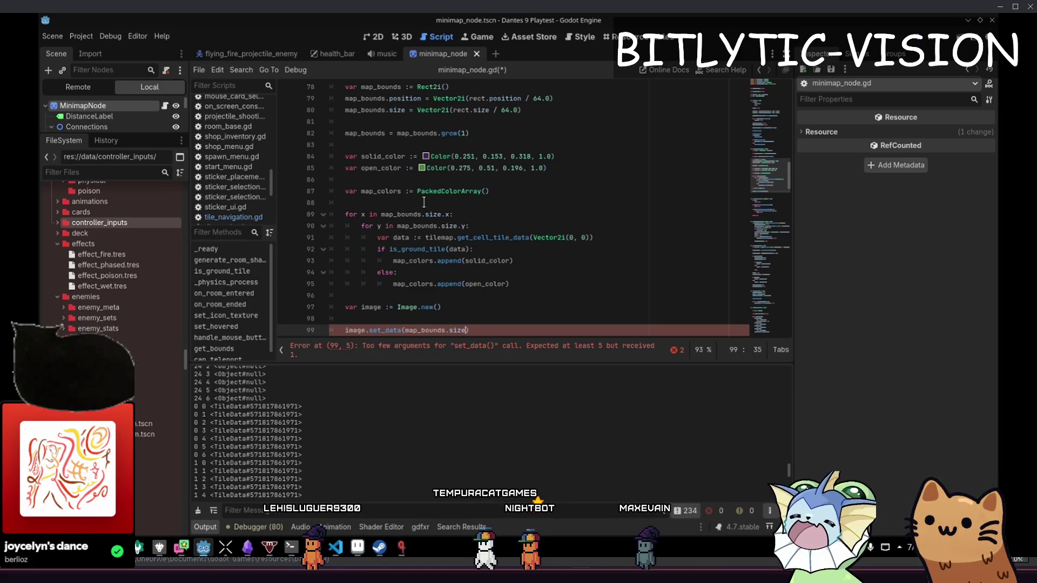
text(map_bounds.size.y,)
key(End)
key(Return)
key(Return)
key(Up)
key(Up)
key(End)
key(Left)
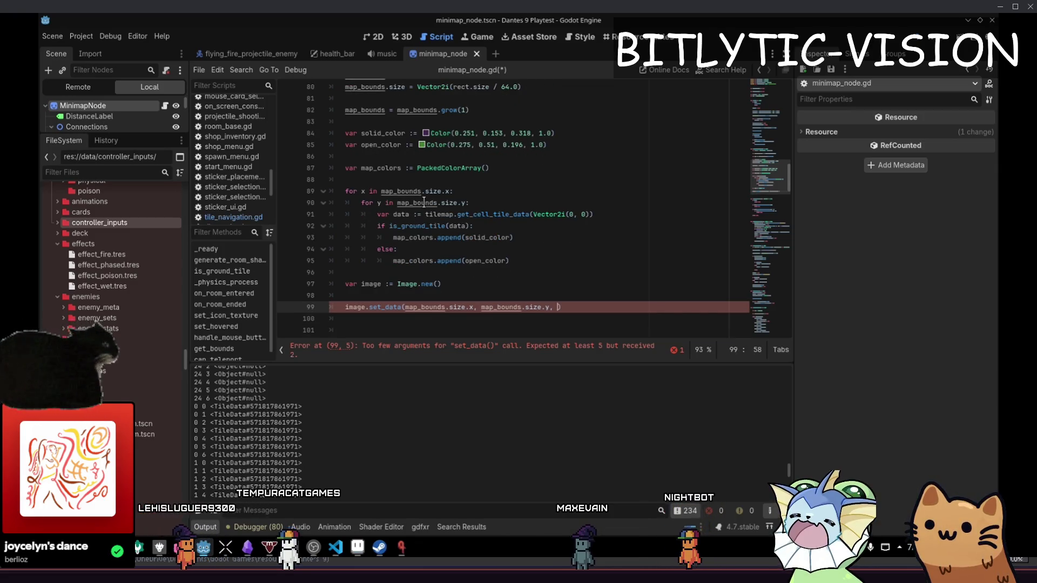
text(fal)
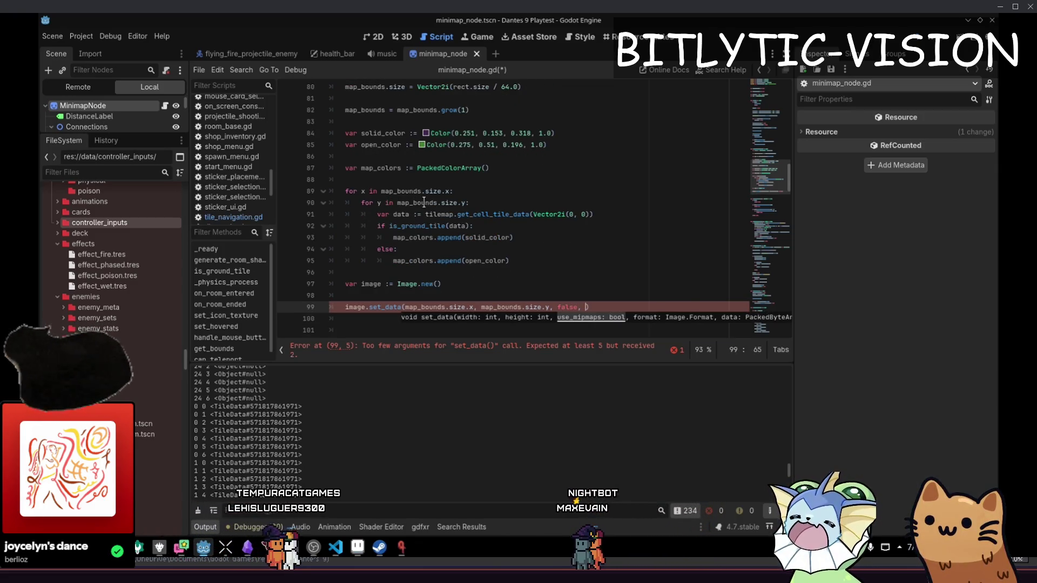
text(se,)
- Choose Image.FORMAT_RGBAF as the format and open its reference page
key(Down)
key(Down)
key(Down)
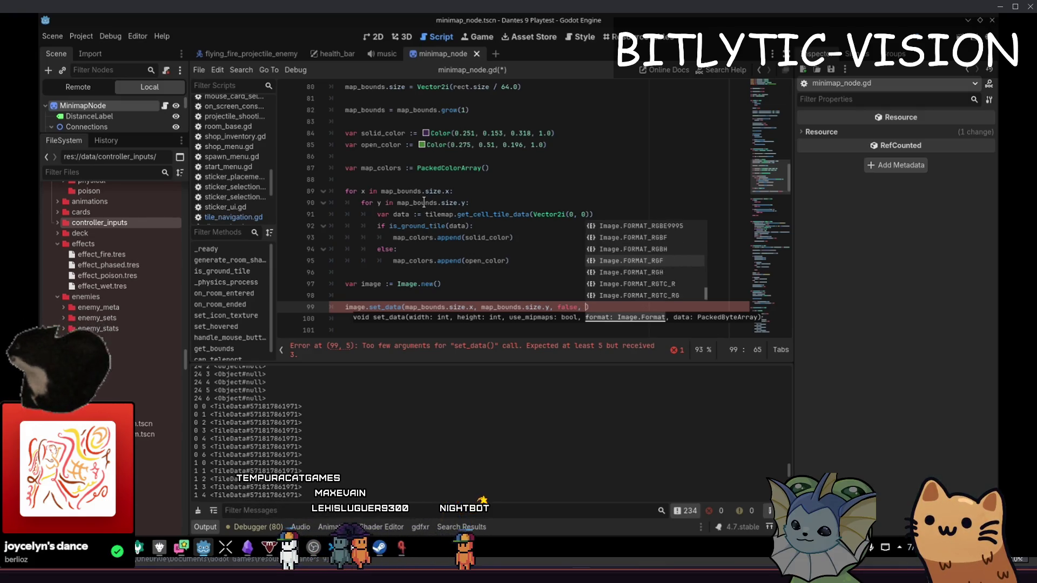
key(Down)
key(Down)
key(Down)
key(Up)
key(Up)
key(Up)
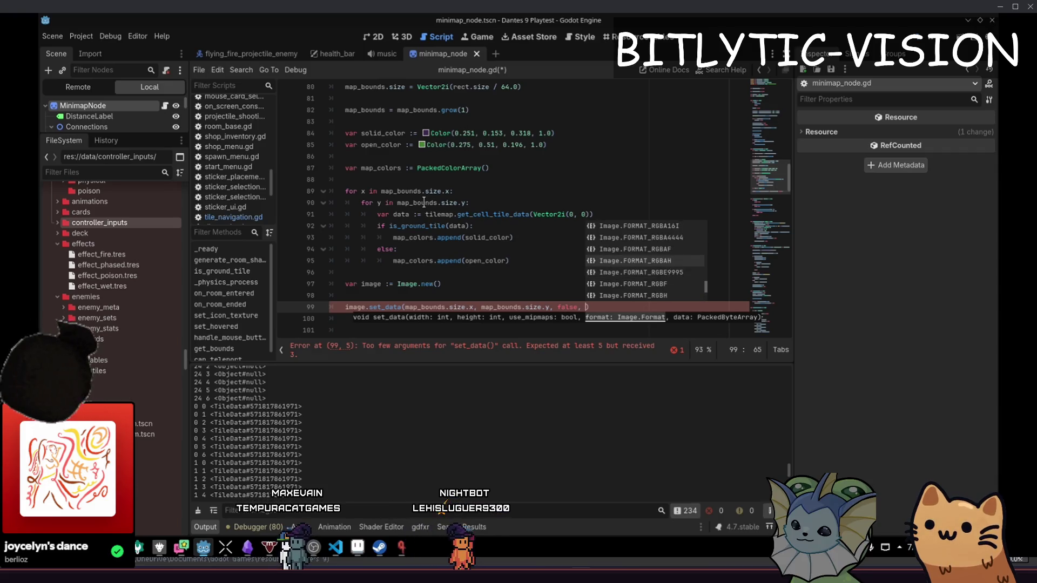
key(Up)
key(Up)
key(Up)
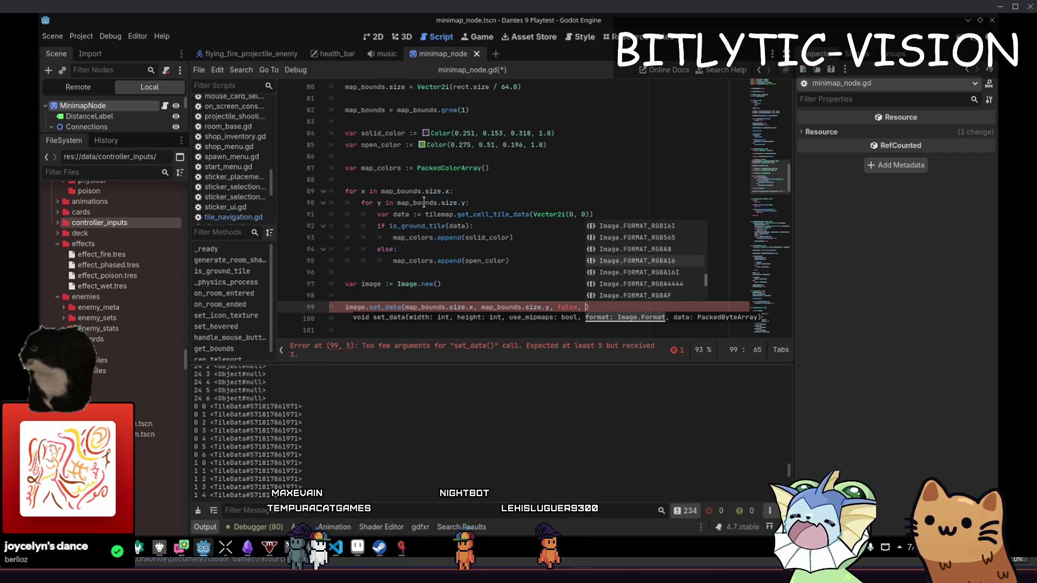
key(Up)
key(Up)
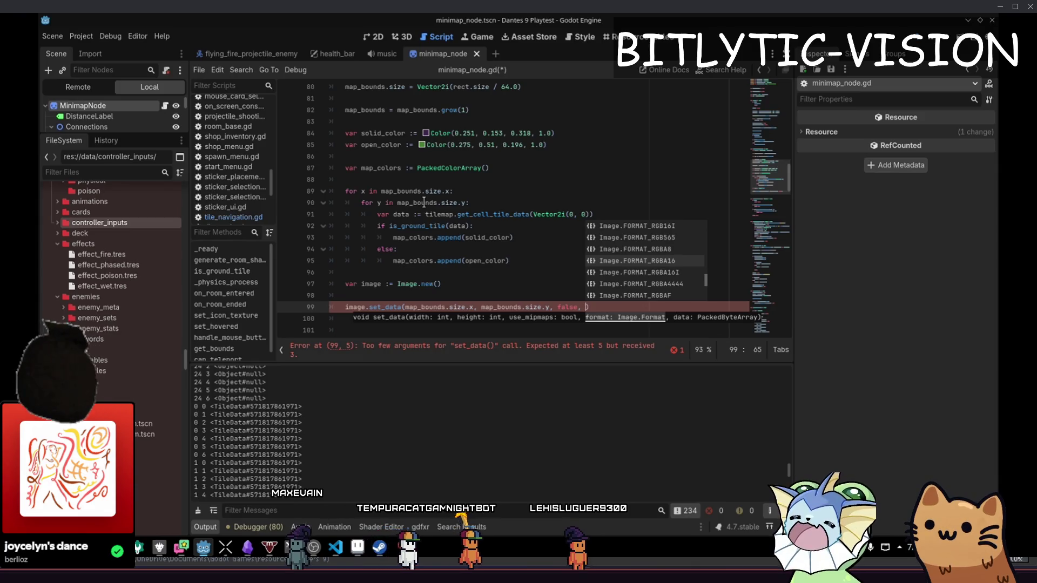
key(Down)
key(Down)
key(Return)
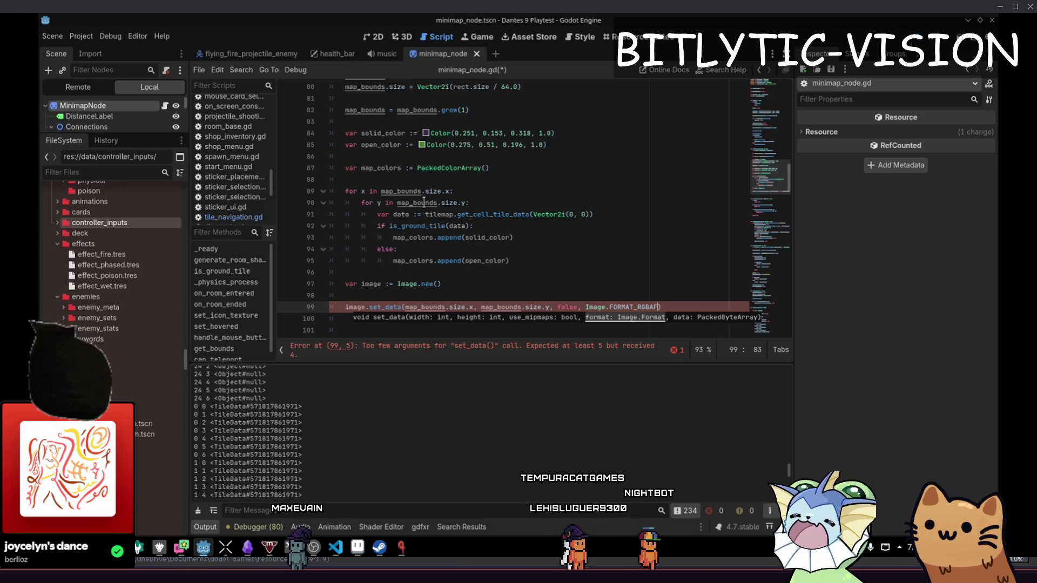
key(alt+F1)
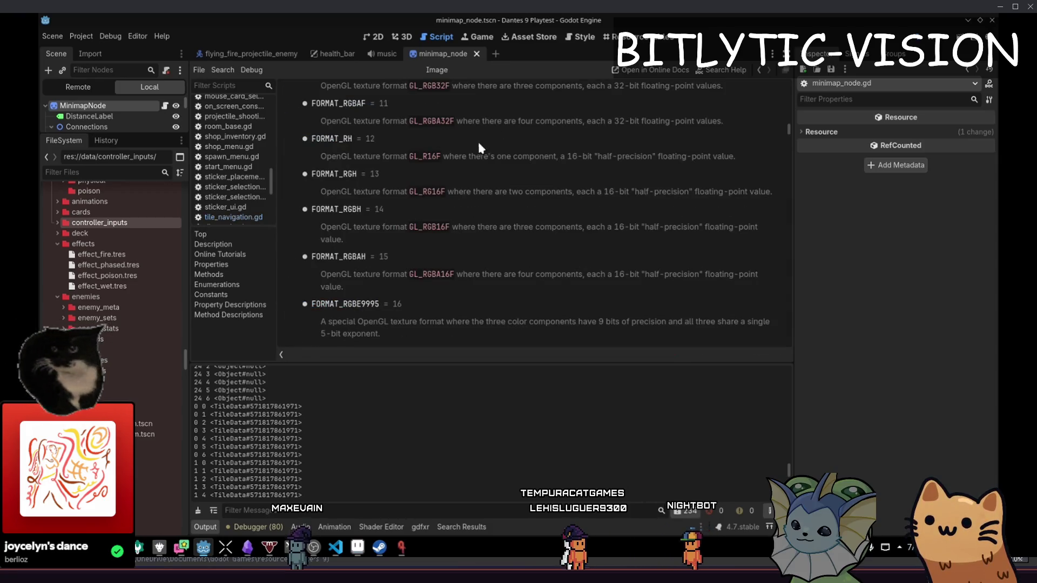
- Read the FORMAT_RGBAF and Color references, then return to the end of the set_data arguments
drag(596, 121, 669, 124)
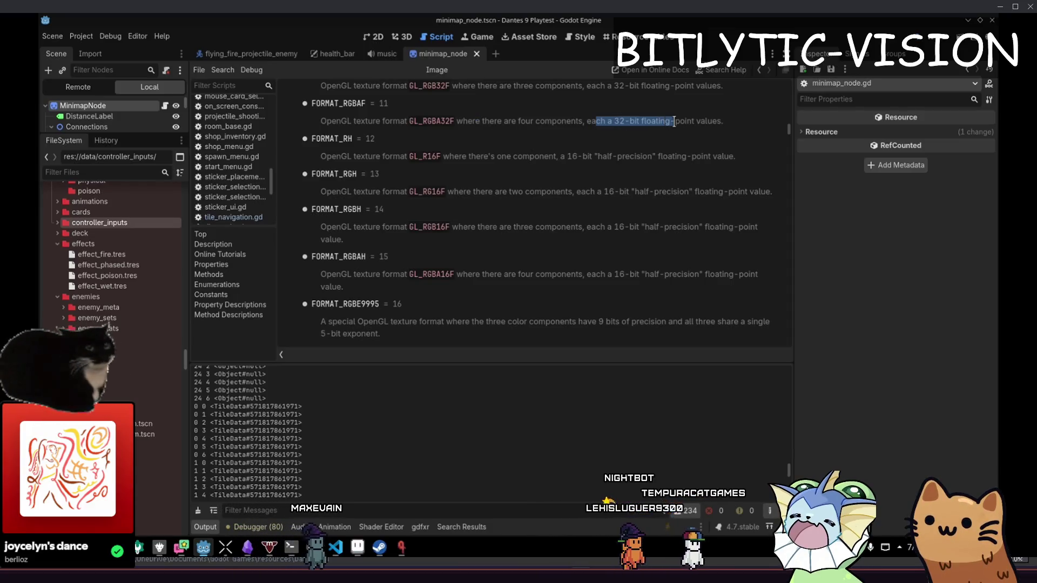
key(alt+Left)
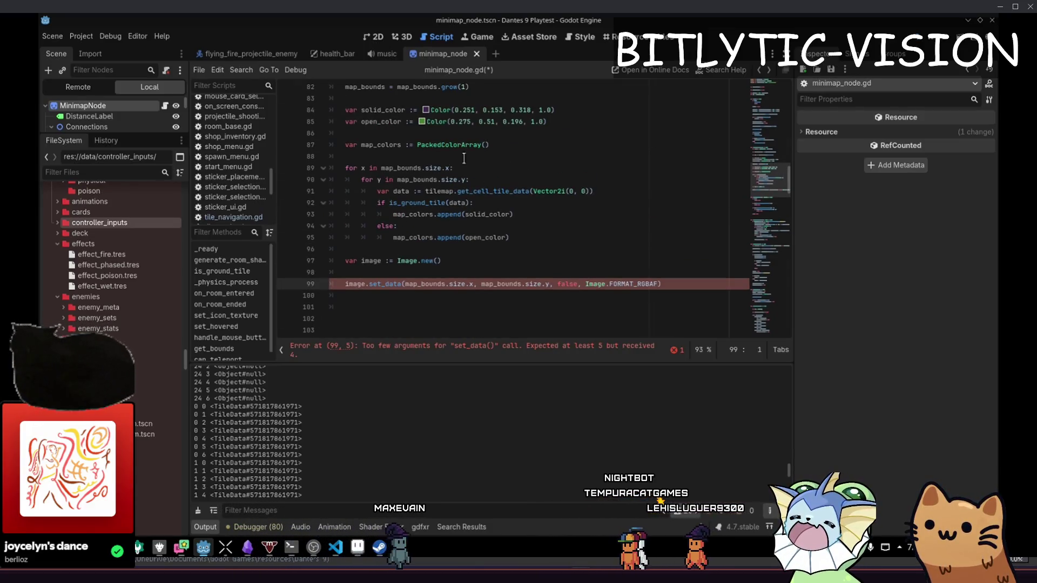
ctrl+click(437, 121)
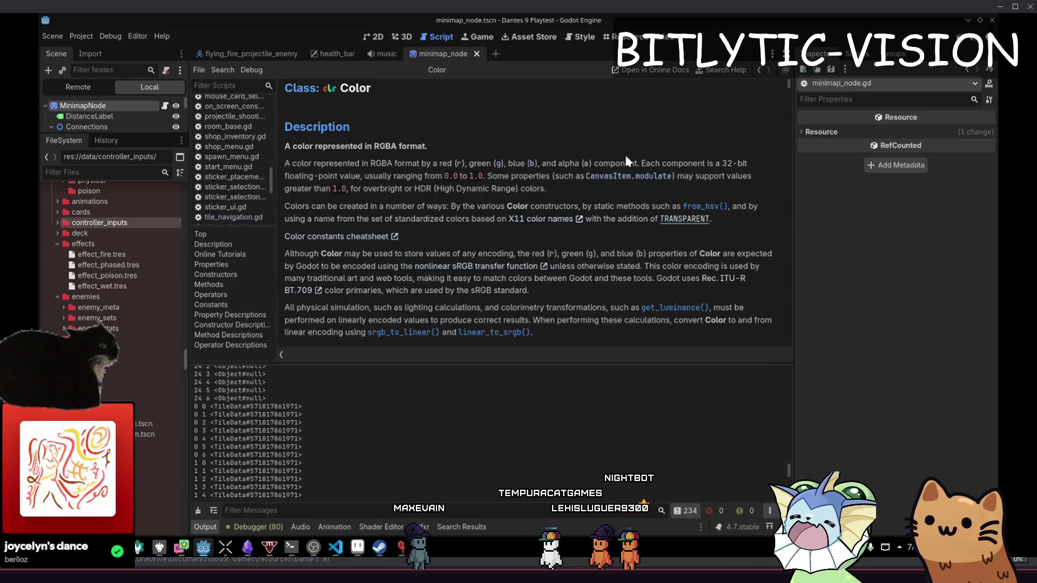
drag(360, 177, 334, 163)
key(alt+Left)
scroll(587, 190, down, 5)
scroll(587, 190, up, 5)
scroll(588, 189, down, 6)
click(654, 181)
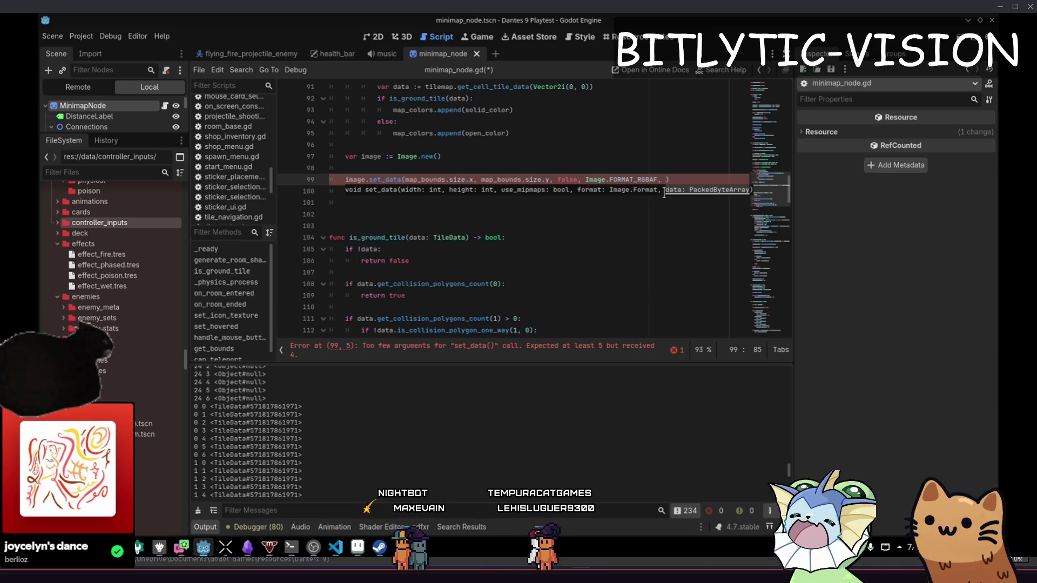
- Pass map_colors.to_byte_array() as the set_data data argument
text(colors)
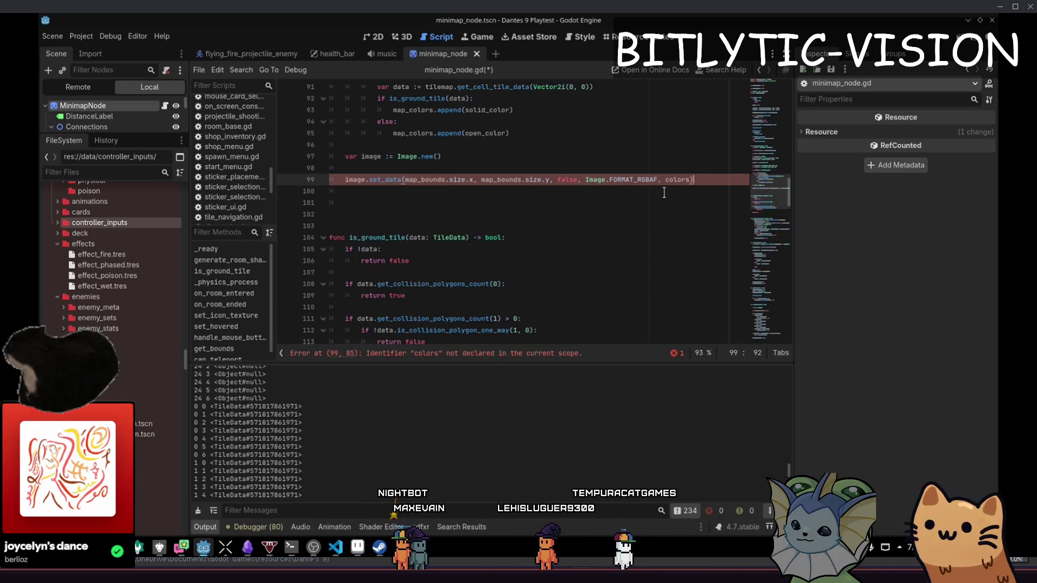
key(ctrl+z)
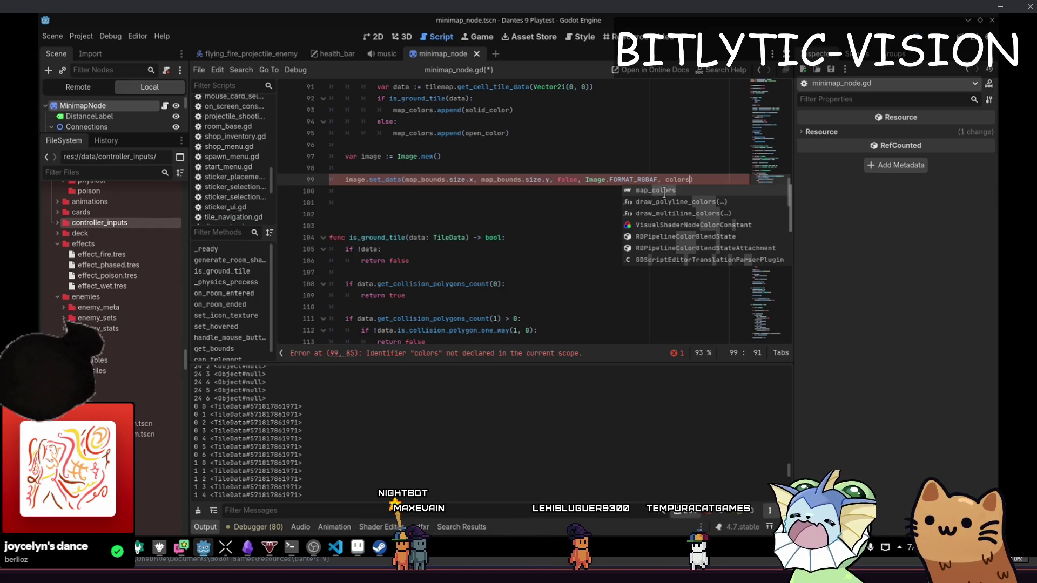
key(Return)
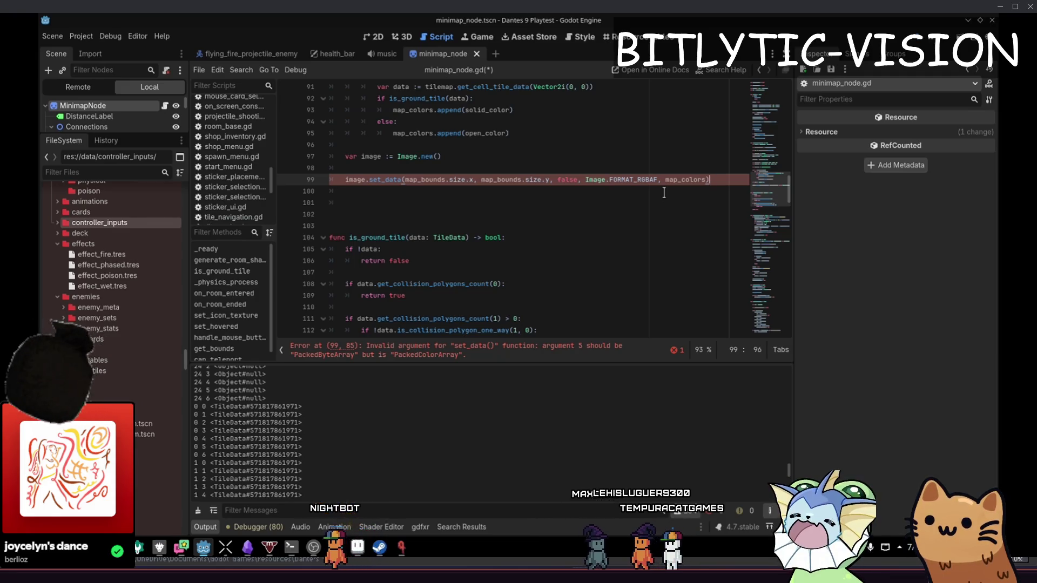
text(.byt)
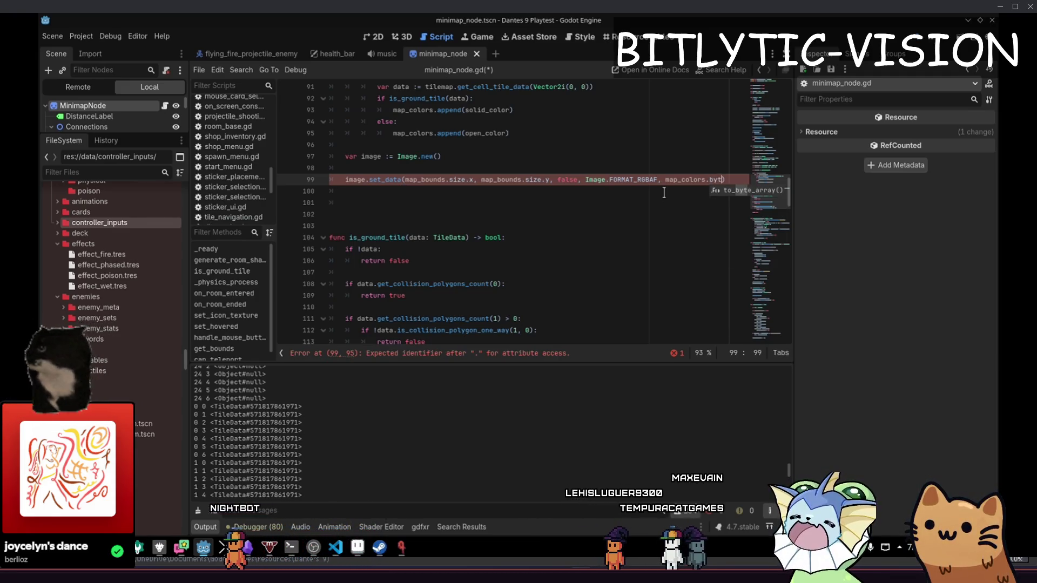
key(Return)
key(Return)
key(Return)
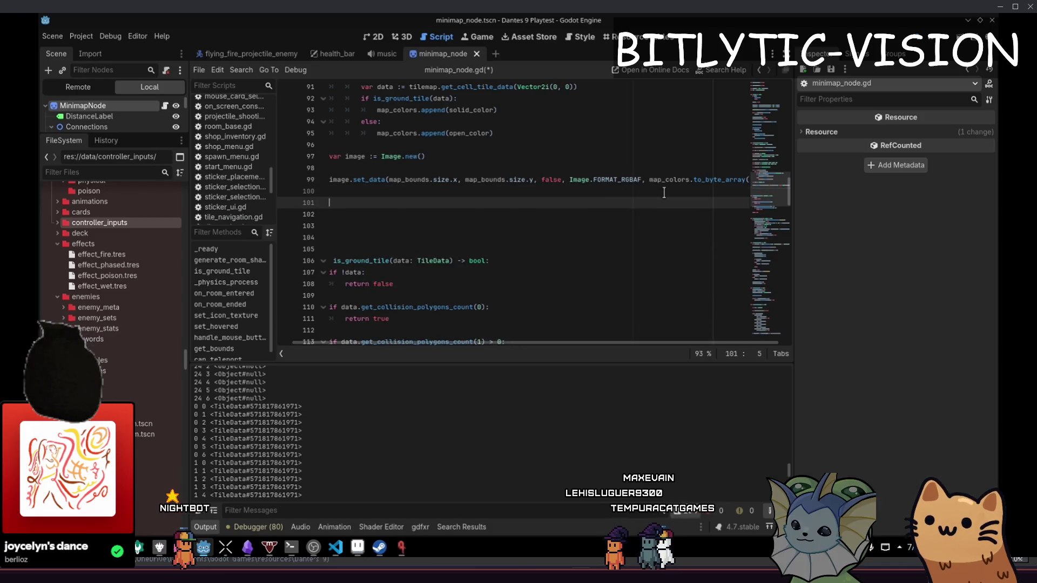
key(Up)
key(Down)
key(Down)
- Create image_texture via ImageTexture.create_from_image(image), then select MinimapNode in the Scene dock
text(r imag)
key(BackSpace)
key(BackSpace)
key(BackSpace)
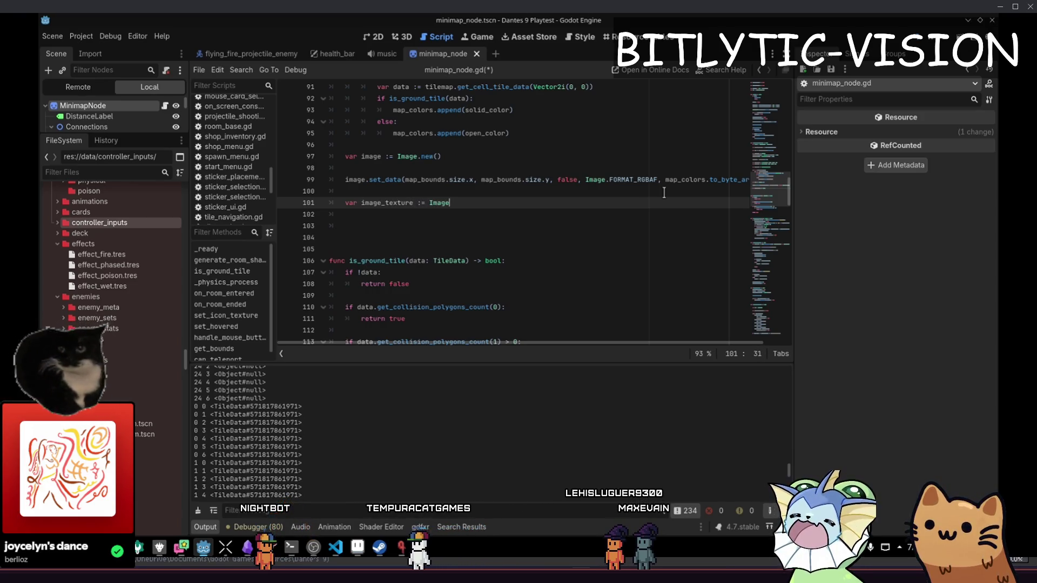
text(Texture.create_from_image()
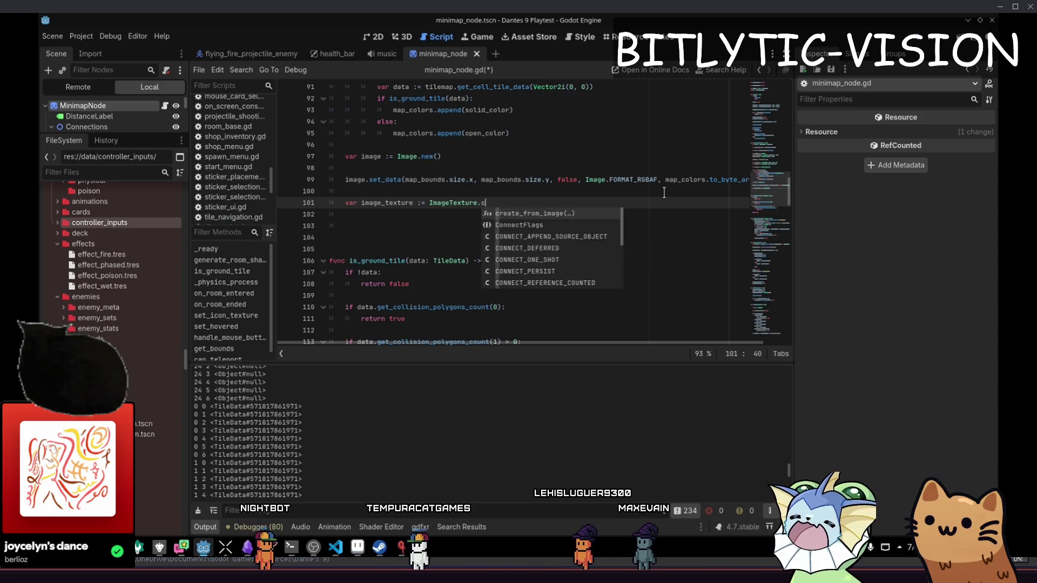
key(Return)
text(image)
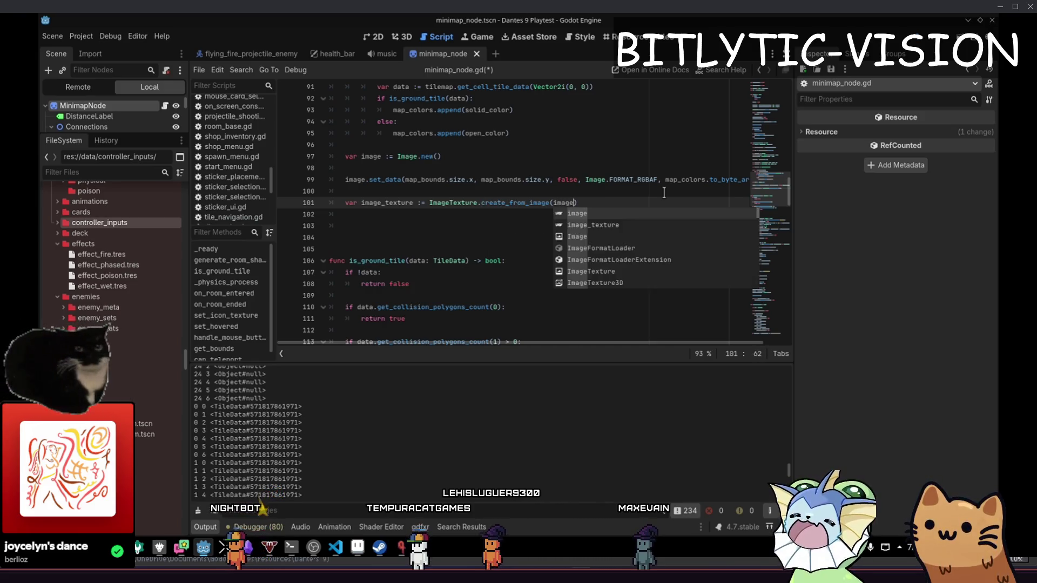
key(Escape)
key(Down)
key(Delete)
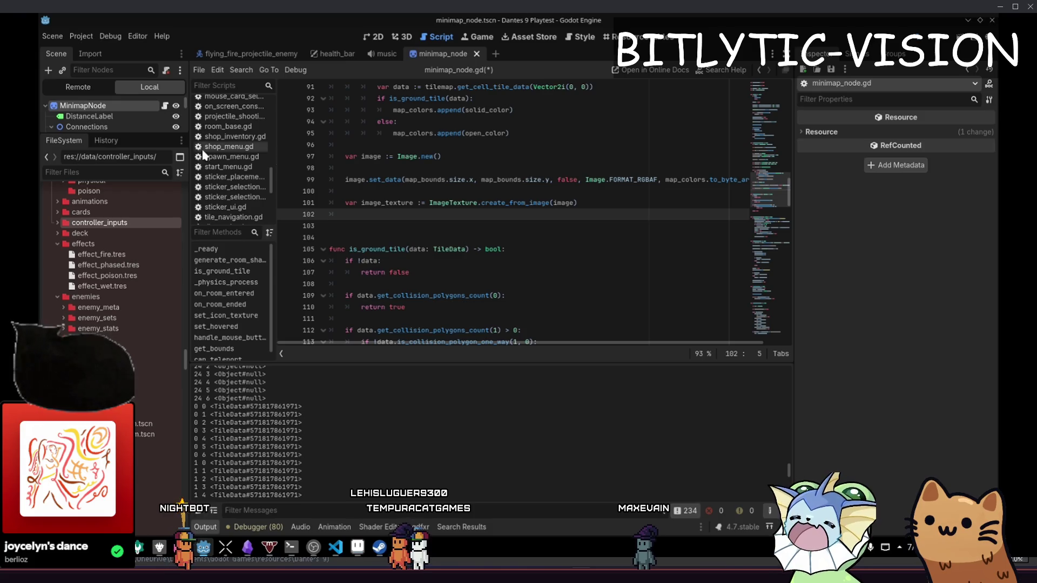
drag(113, 134, 114, 415)
click(82, 105)
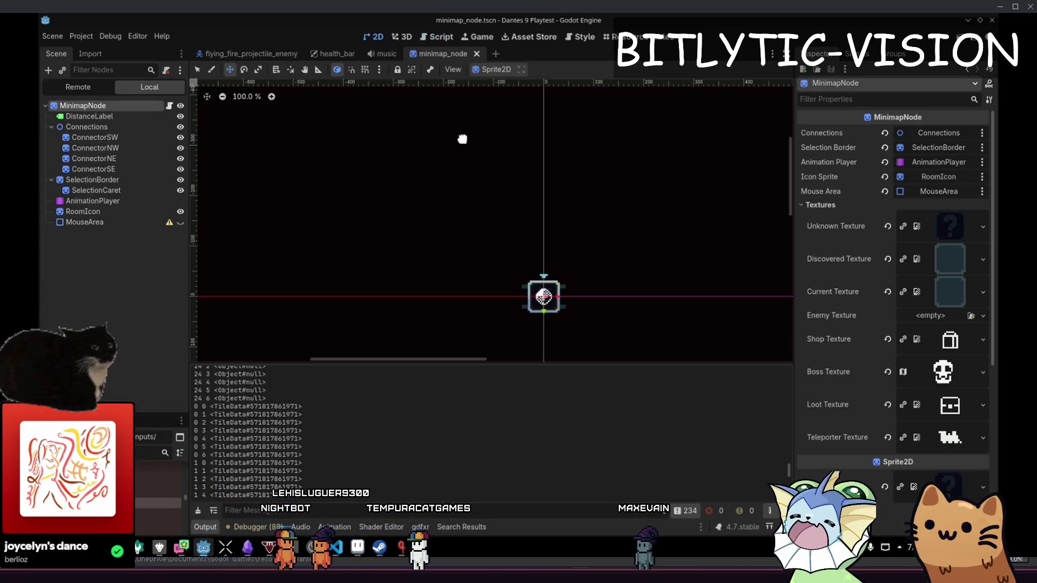
- Search for Sprite2D in the add-node dialog, cancel, and pan the 2D view
scroll(424, 231, up, 5)
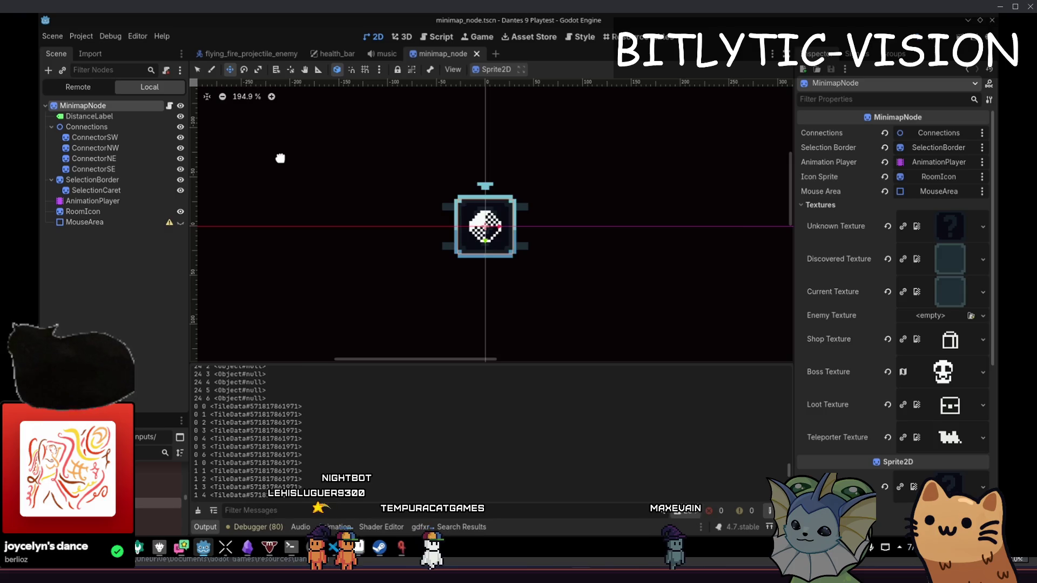
key(ctrl+a)
key(BackSpace)
text(sprite2d)
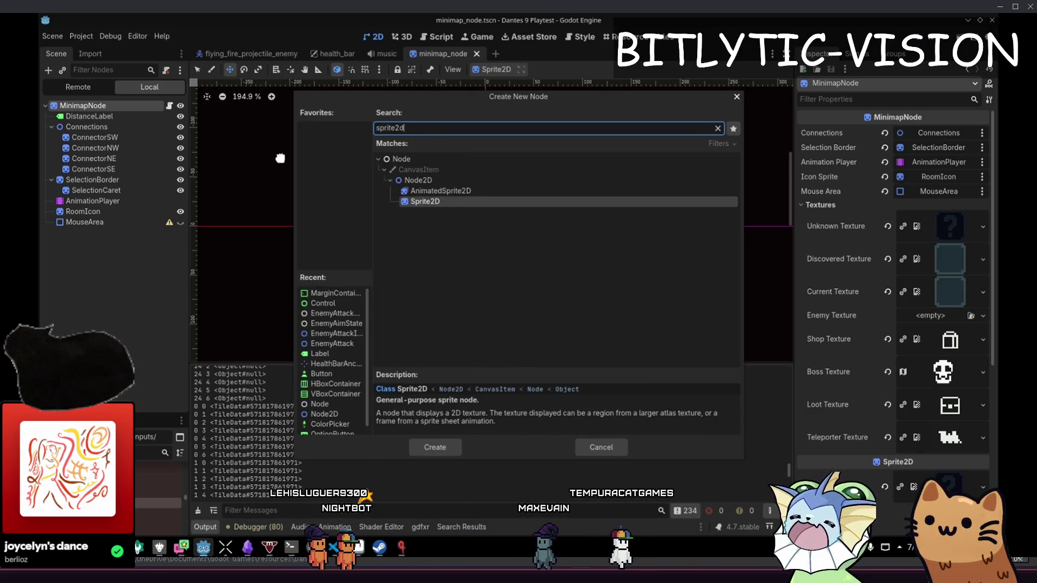
key(Escape)
scroll(906, 342, down, 5)
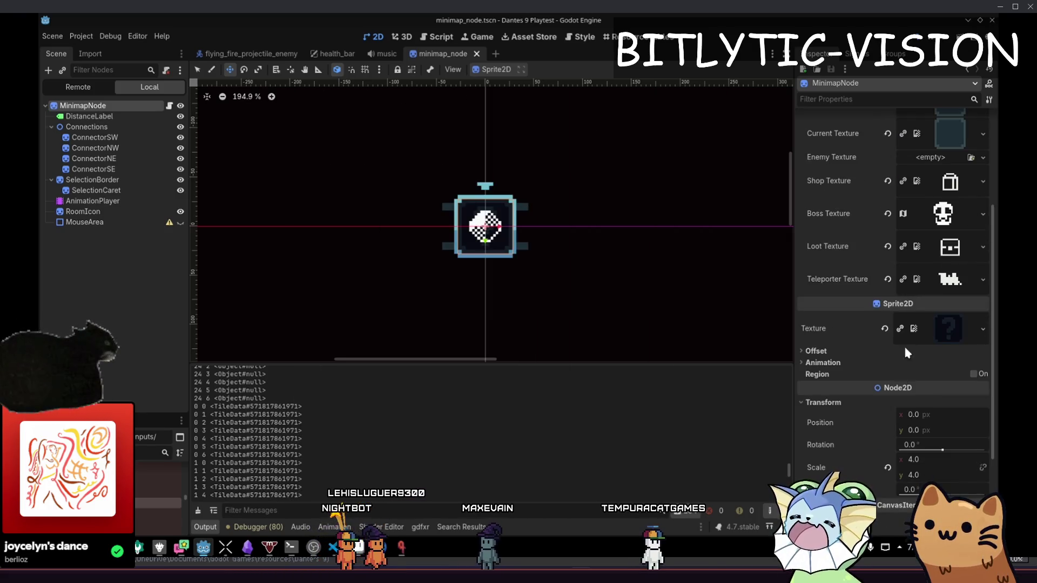
drag(529, 234, 513, 231)
- Create a Sprite2D child under MinimapNode and name it LayoutSprite
key(ctrl+a)
text(sprite2d)
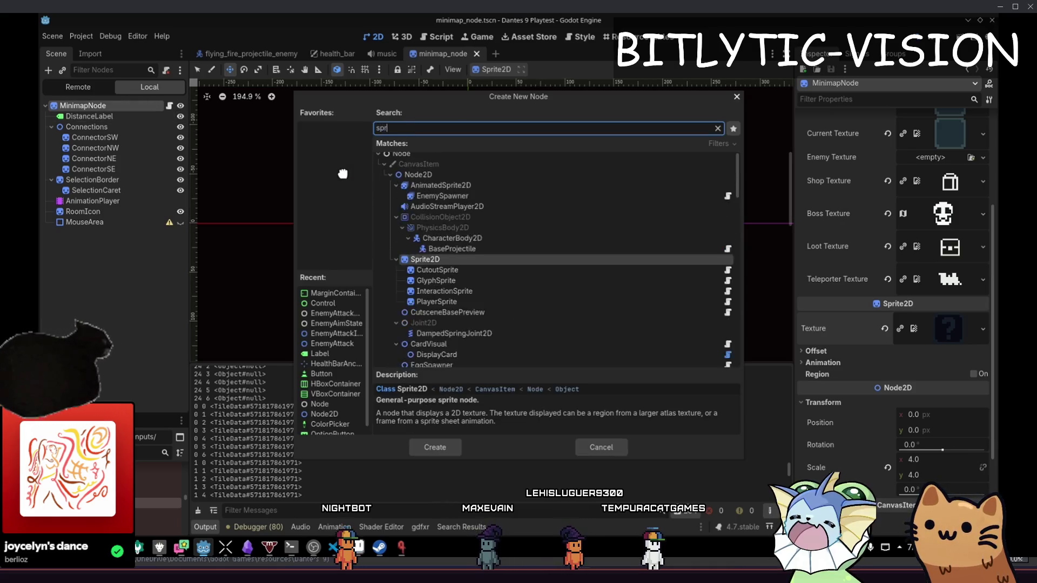
key(Return)
double_click(138, 230)
text(M)
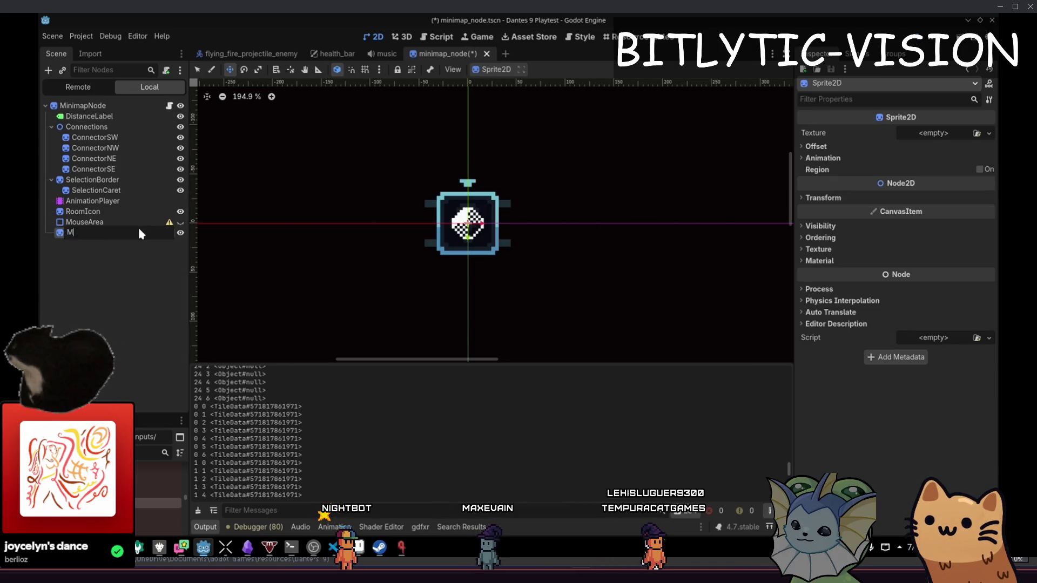
text(apSprite)
key(Delete)
key(Delete)
key(Delete)
text(Layout)
key(Return)
scroll(471, 190, up, 3)
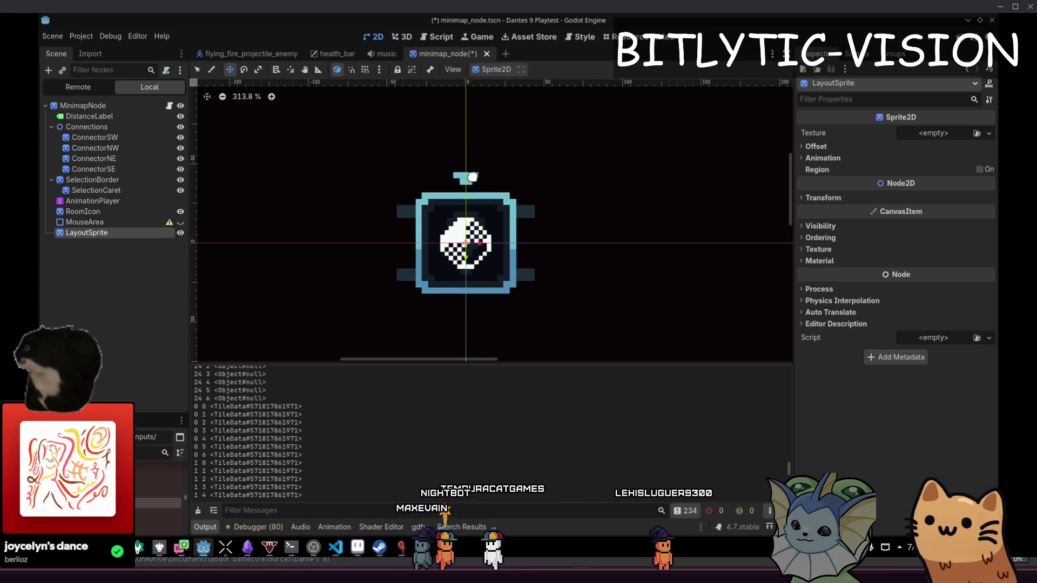
click(443, 36)
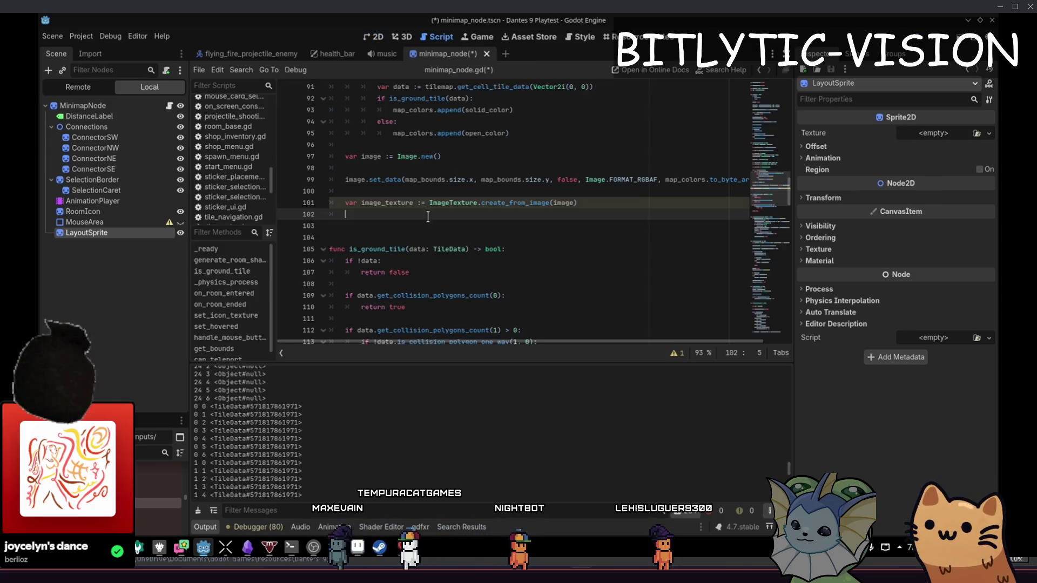
- Add $LayoutSprite.texture = image_texture to the script, save, and run the game
drag(84, 232, 389, 218)
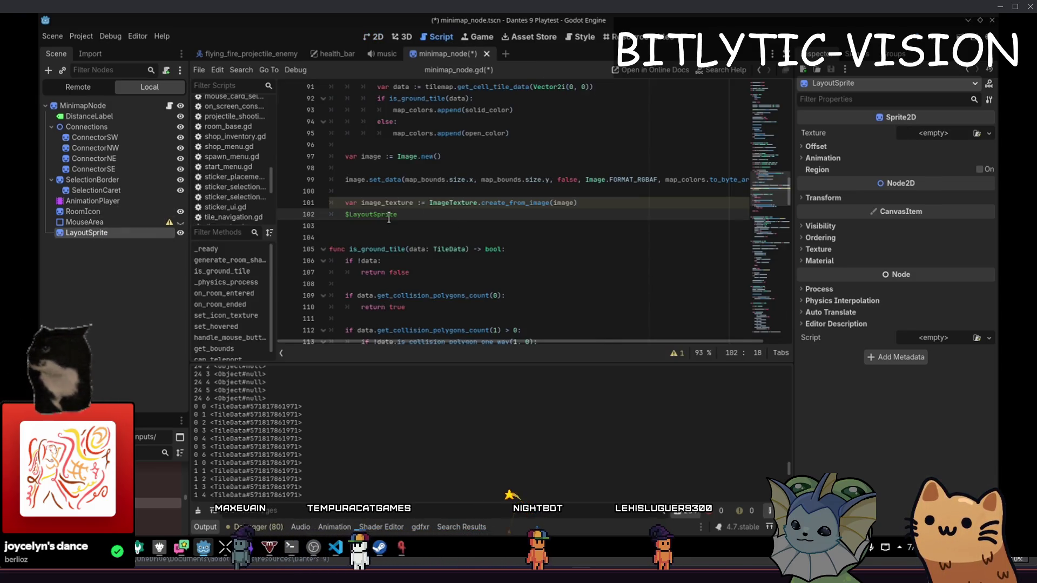
text(.texture)
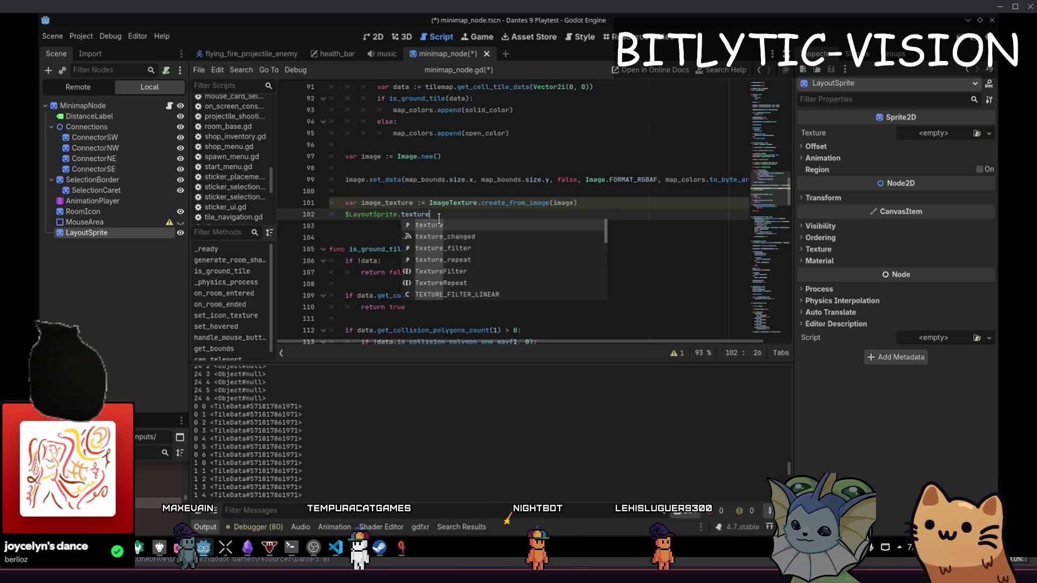
text( = image_texture)
key(ctrl+shift+Return)
key(ctrl+s)
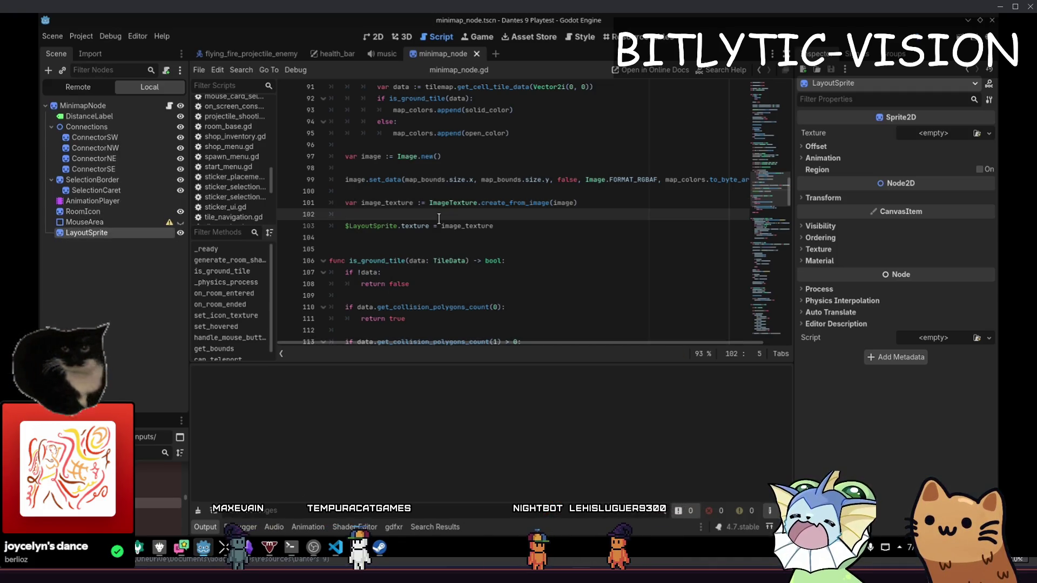
key(F5)
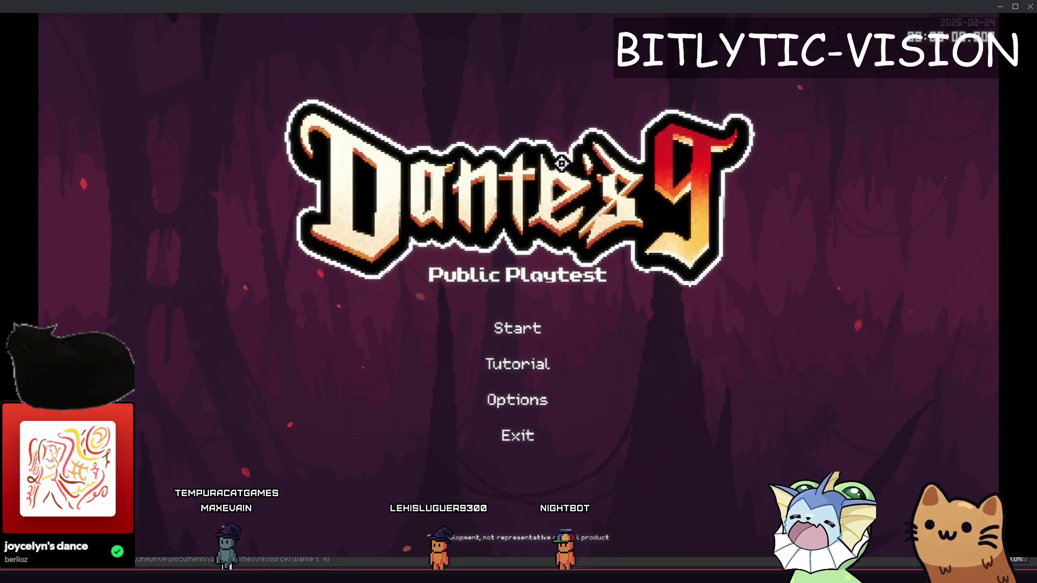
- Start a new game and walk right, then stop, rerun, and stop the game
click(532, 331)
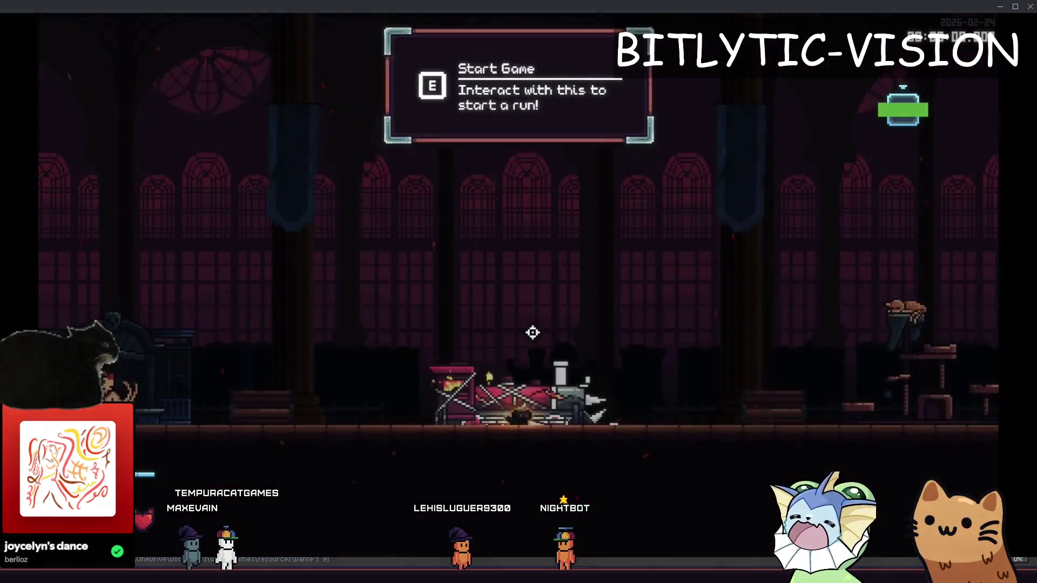
key(d)
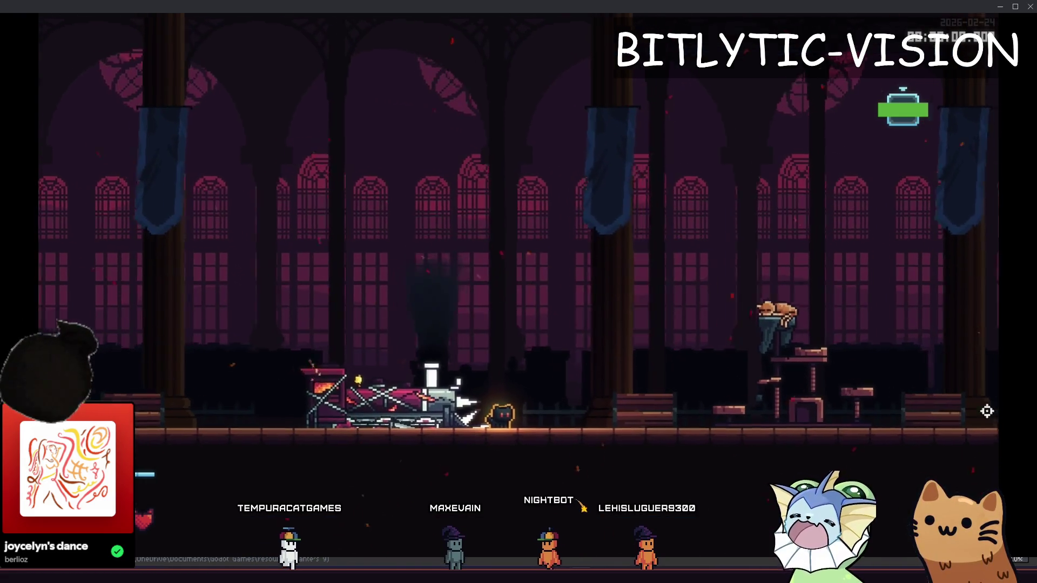
key(F8)
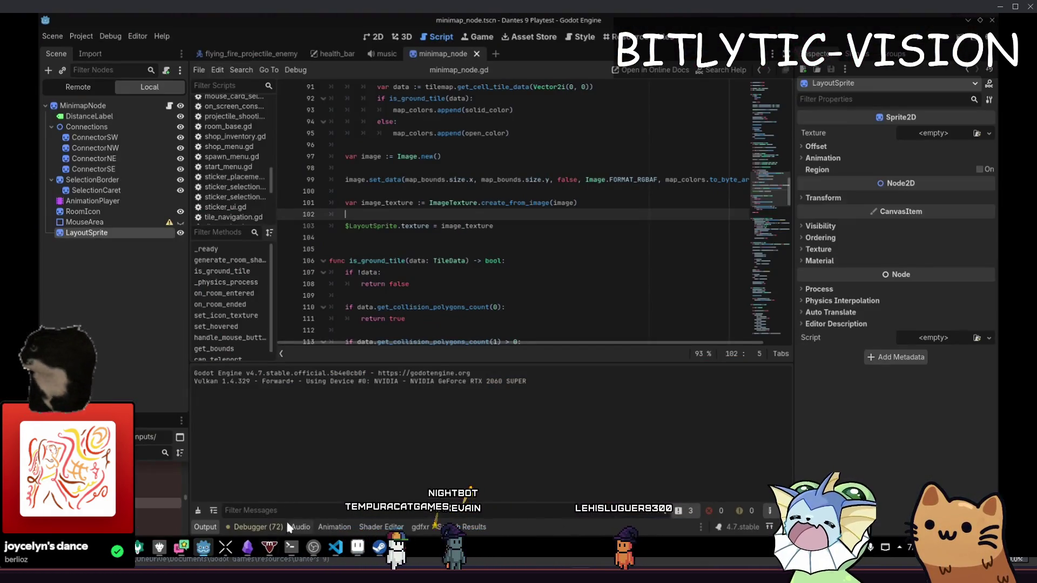
key(F5)
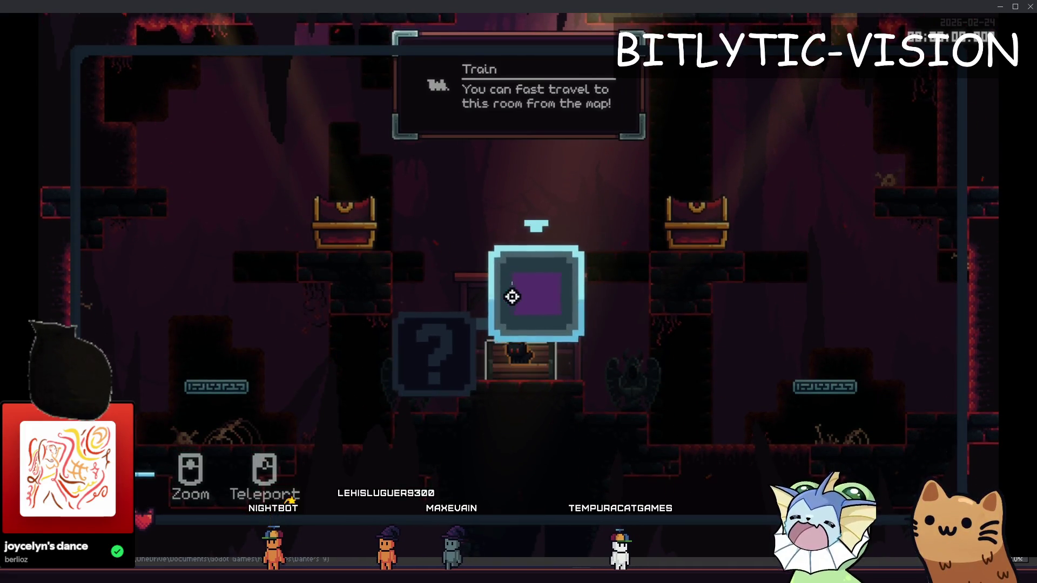
key(F8)
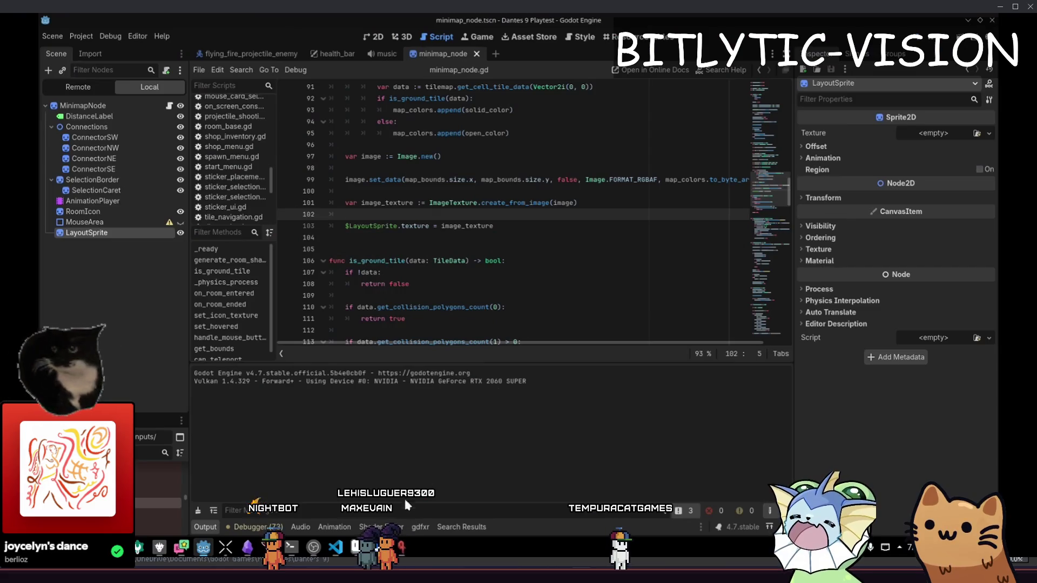
click(532, 311)
key(Up)
key(Up)
key(Up)
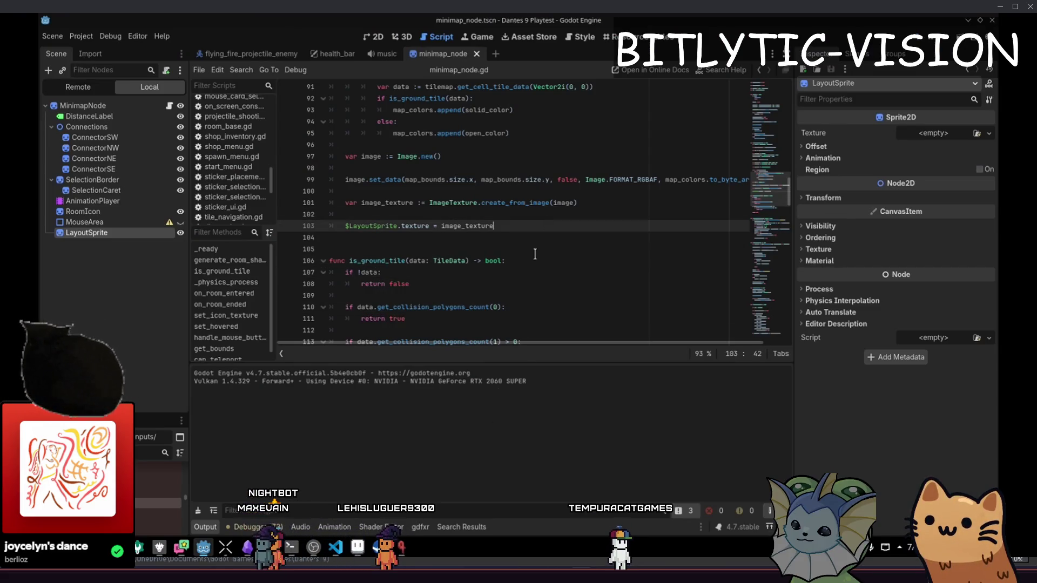
scroll(517, 236, down, 2)
click(518, 235)
click(532, 247)
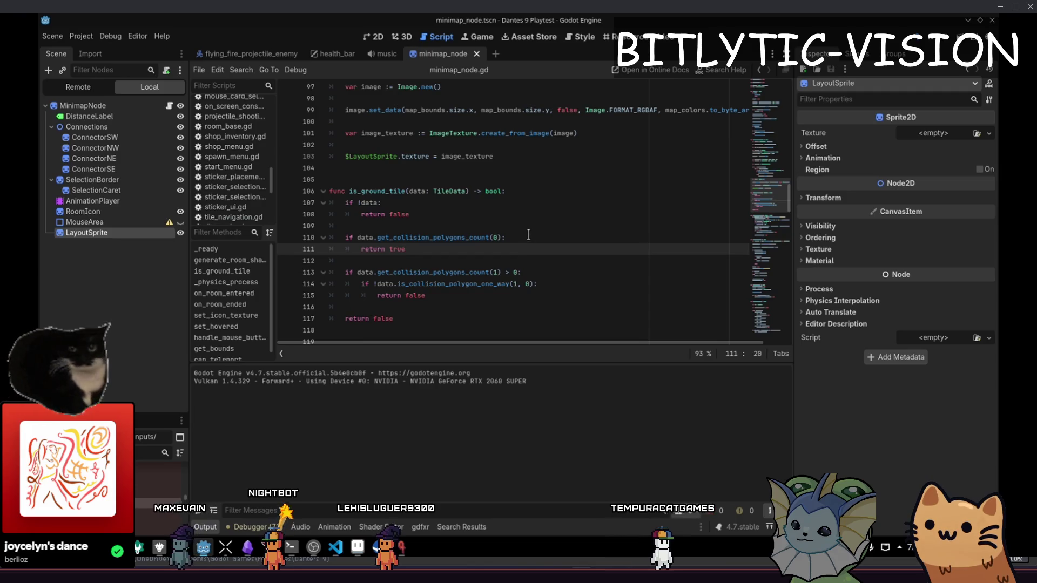
key(Up)
key(Up)
key(Up)
click(416, 249)
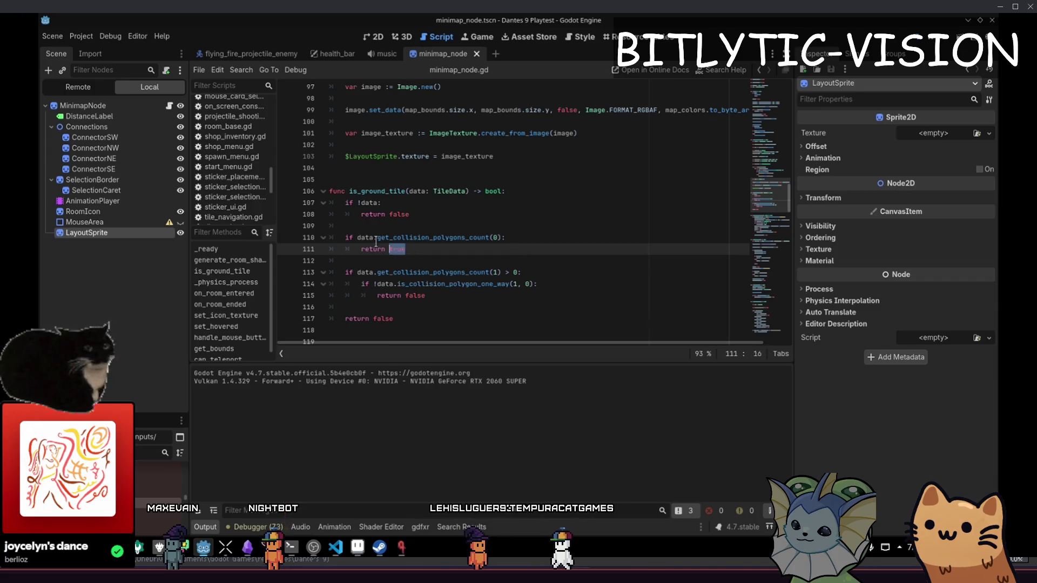
key(shift+Up)
click(444, 249)
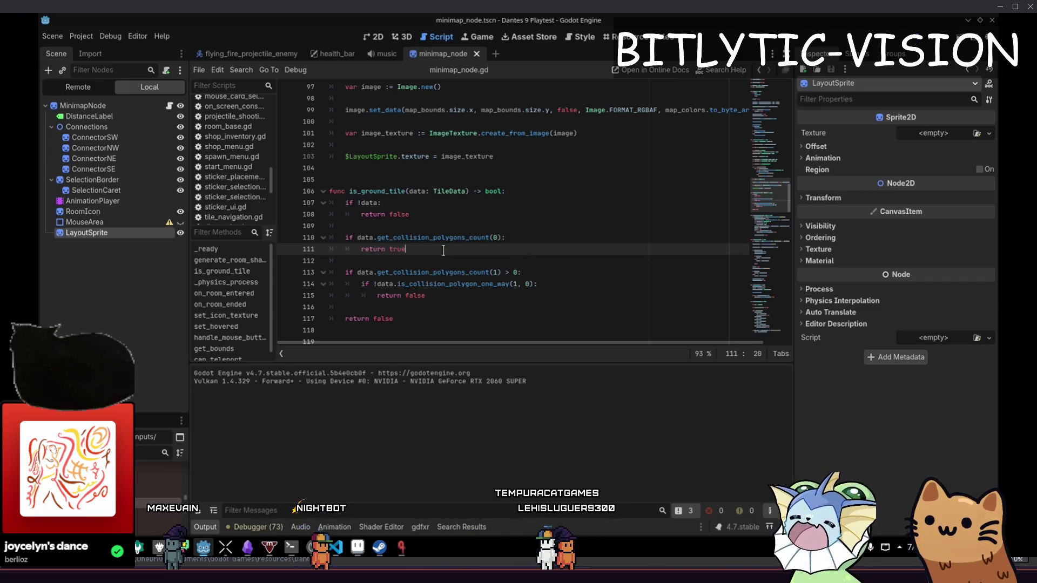
mouse_move(461, 242)
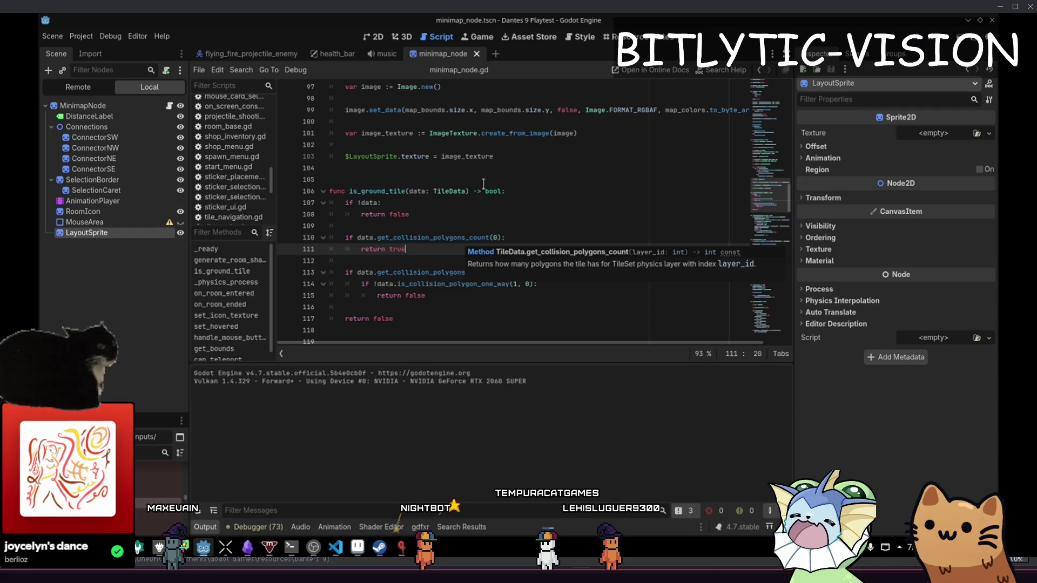
click(475, 207)
key(F5)
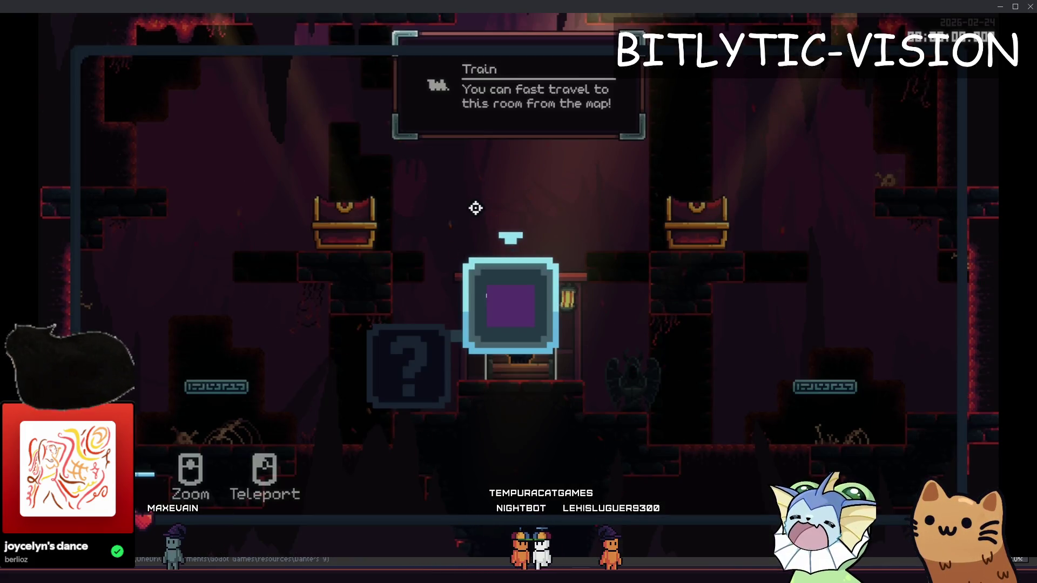
key(a)
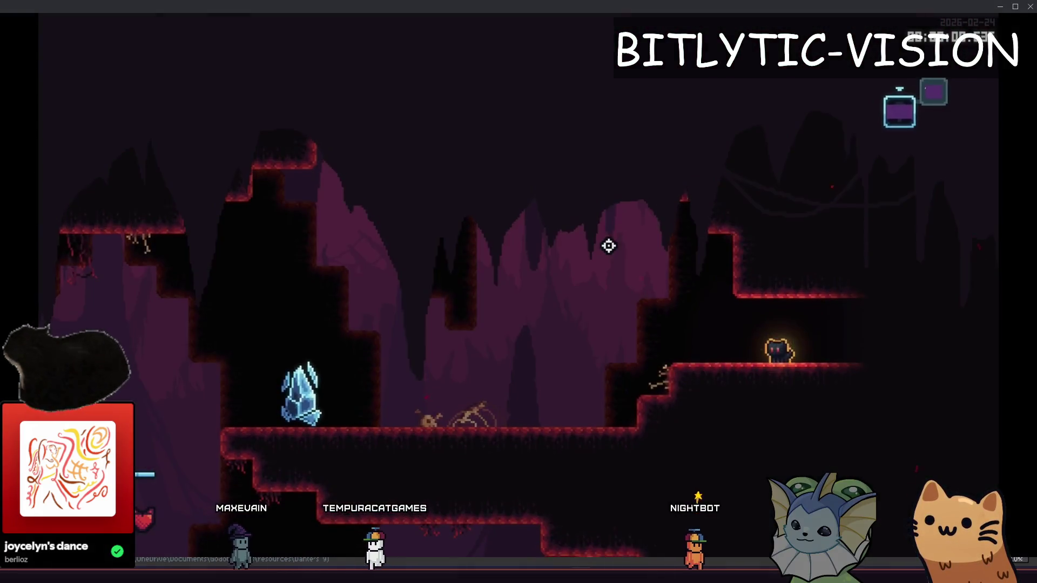
key(m)
key(m)
key(F8)
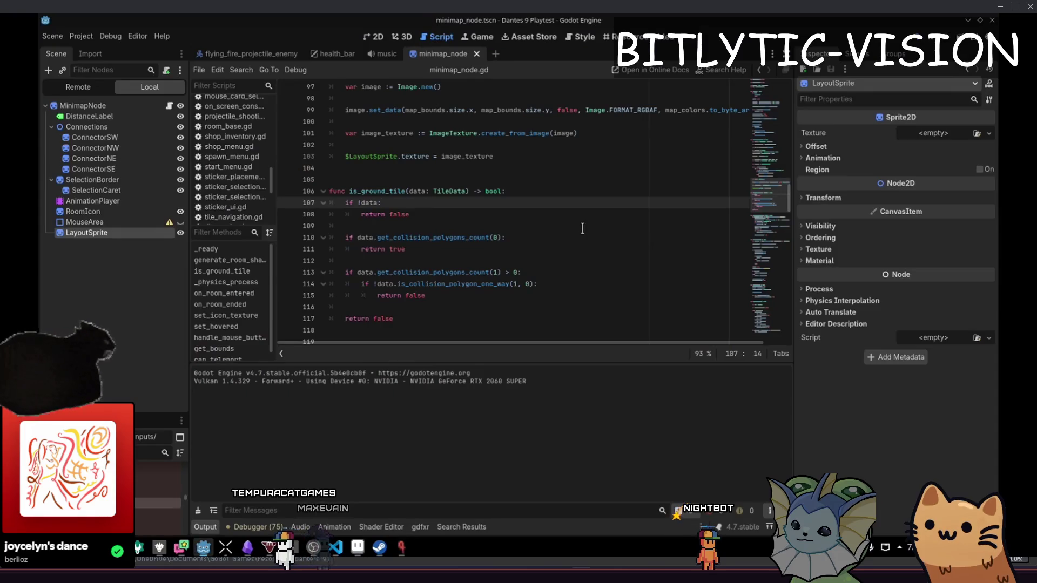
scroll(530, 280, up, 2)
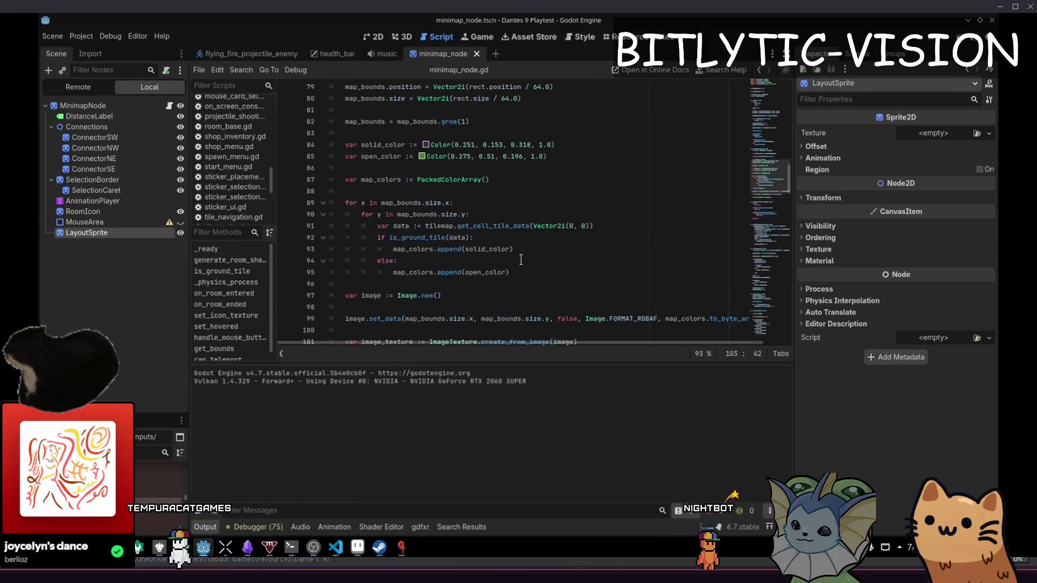
click(529, 239)
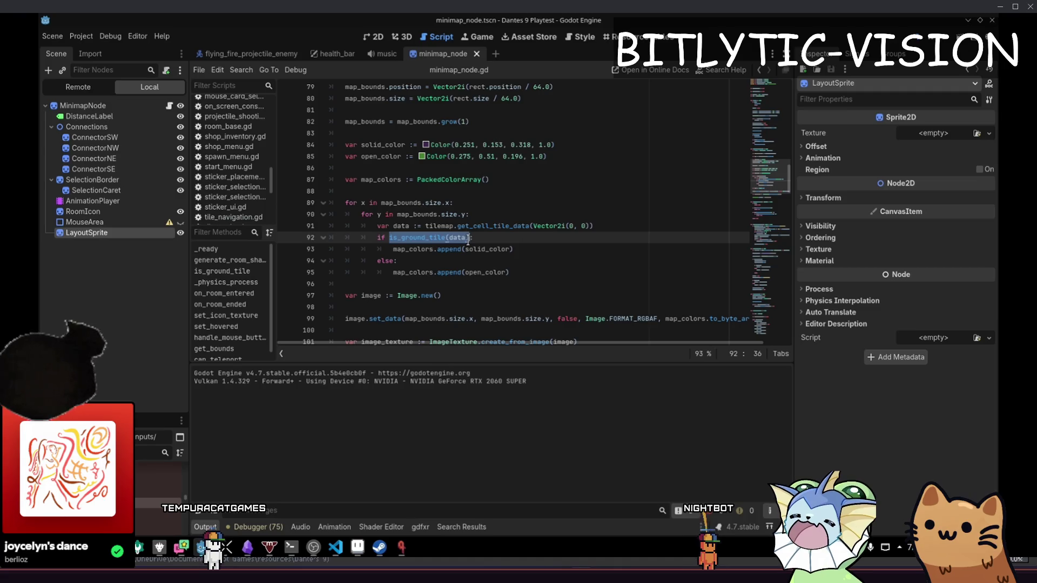
drag(437, 272, 507, 276)
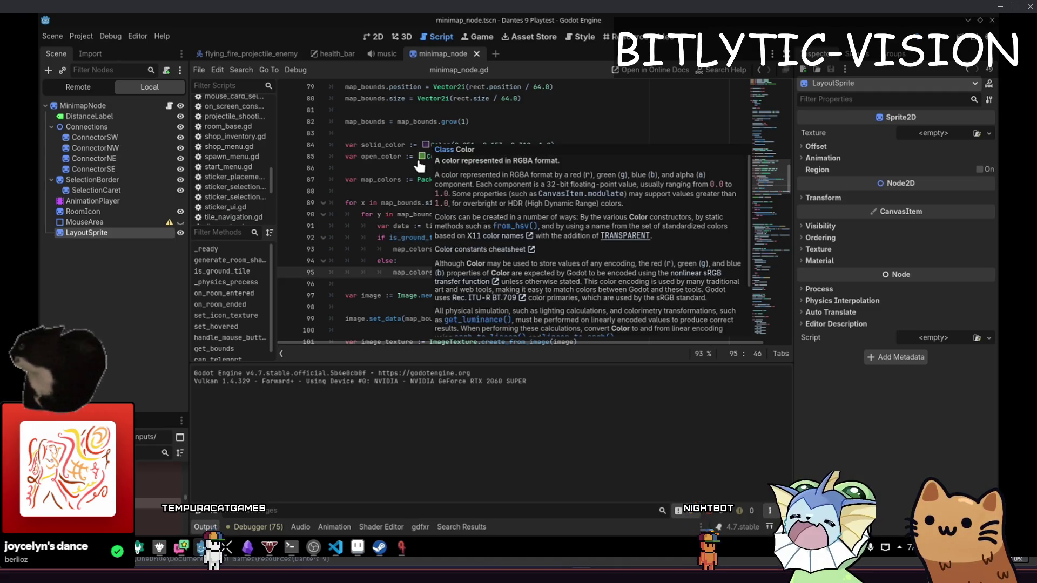
click(486, 249)
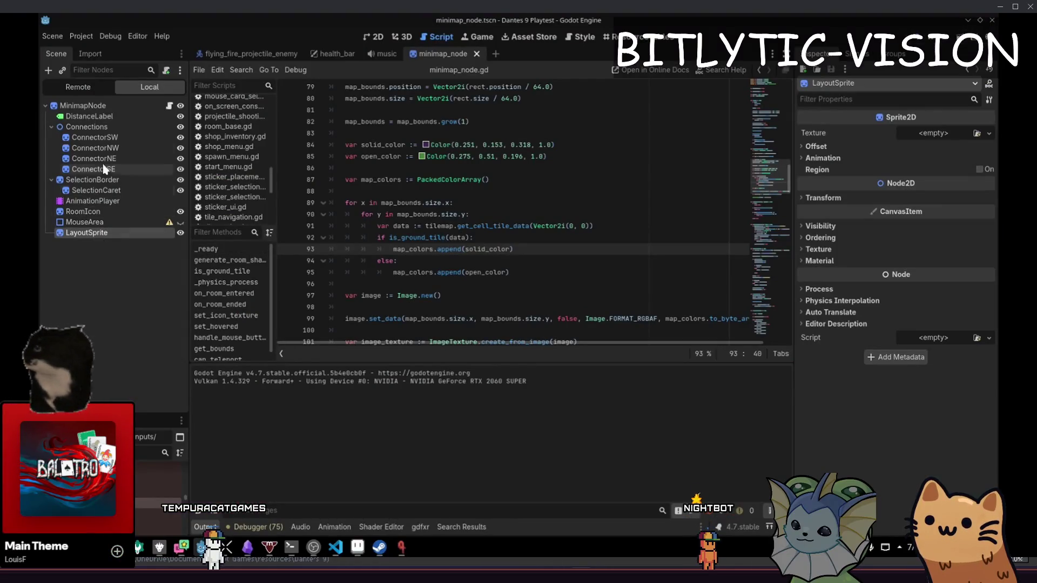
click(180, 127)
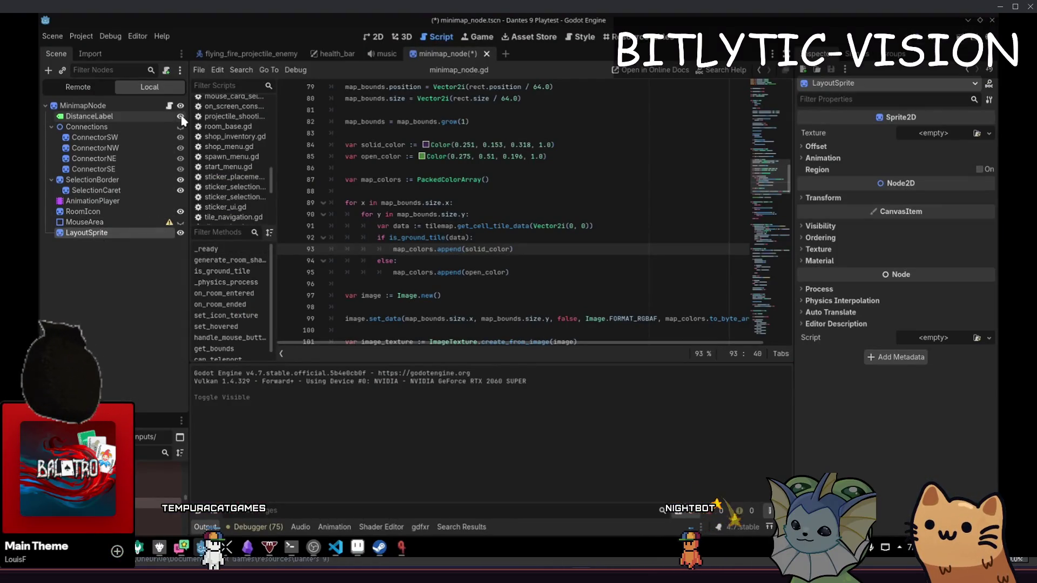
click(180, 116)
click(180, 211)
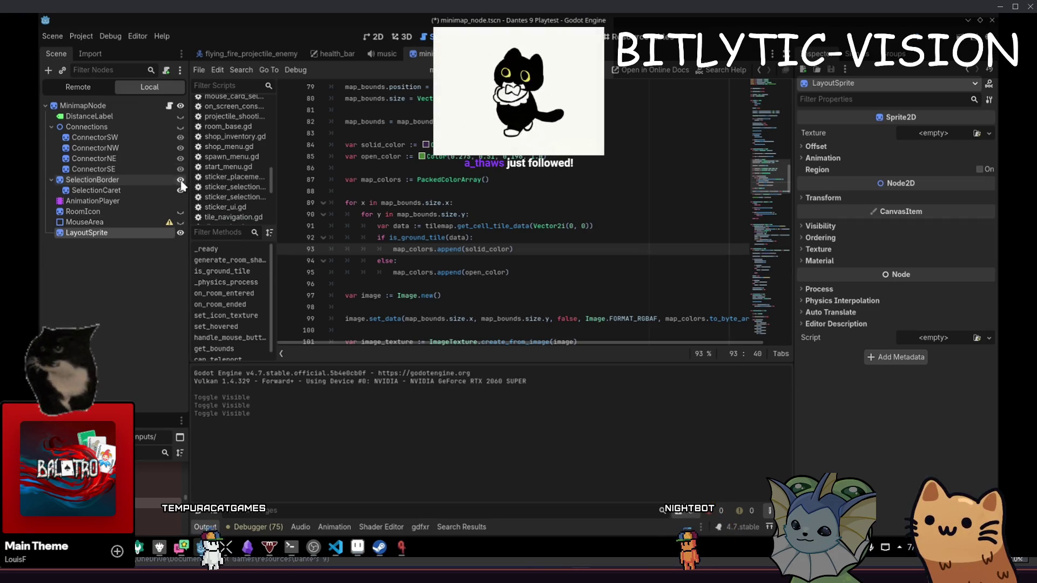
click(180, 180)
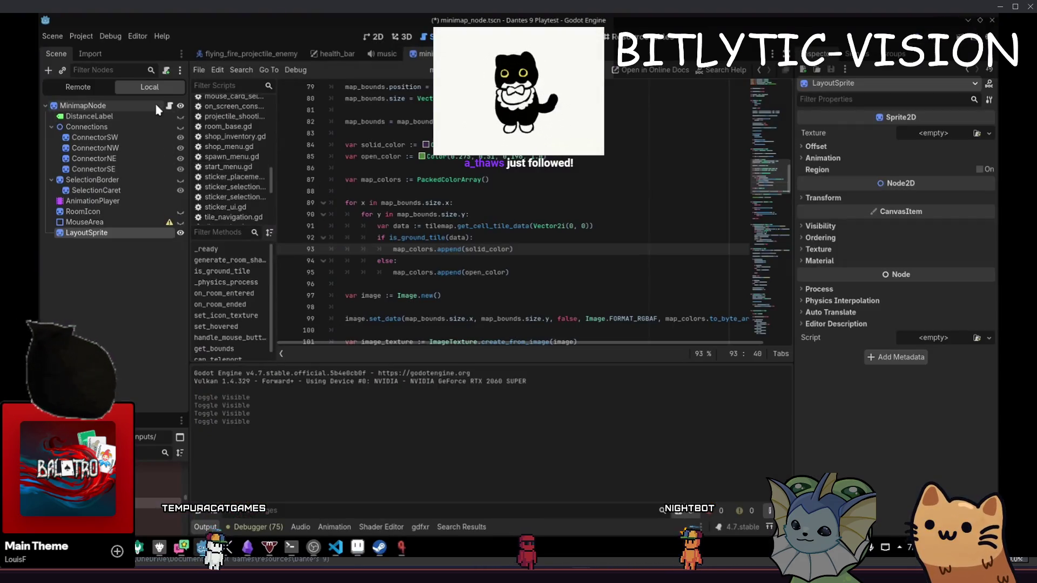
click(155, 105)
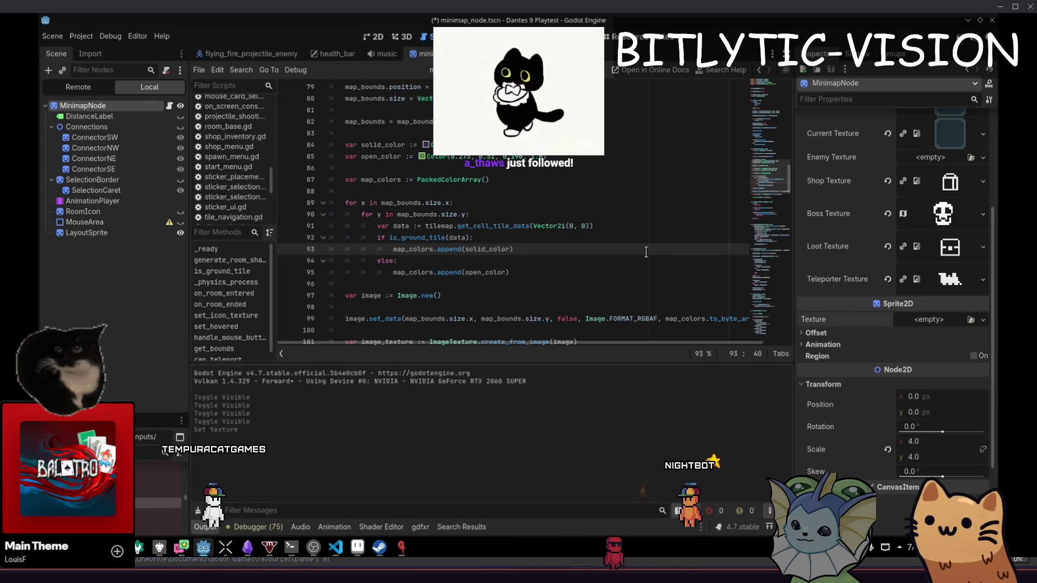
key(ctrl+z)
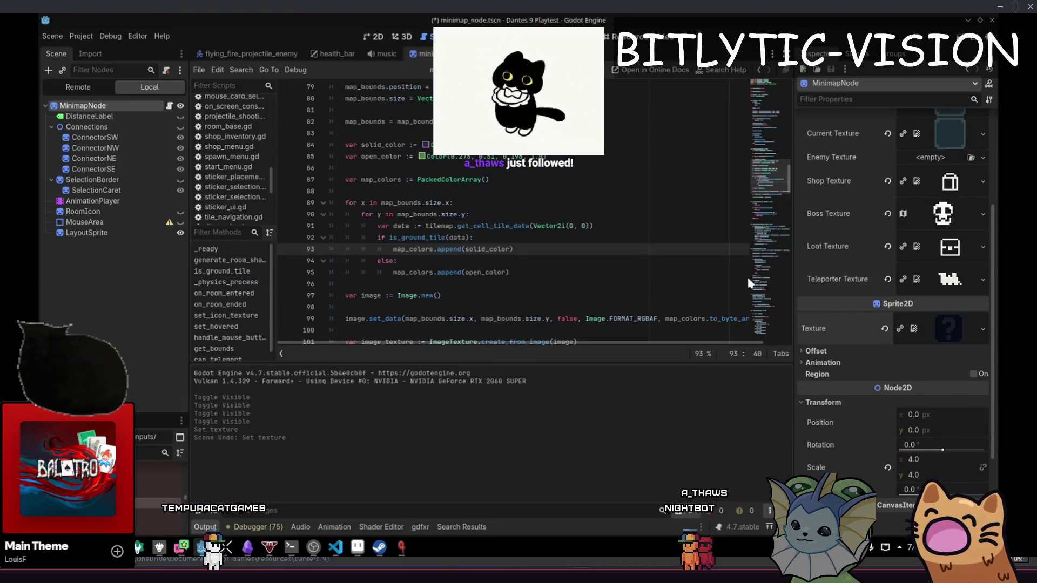
key(ctrl+z)
key(ctrl+z)
key(ctrl+z)
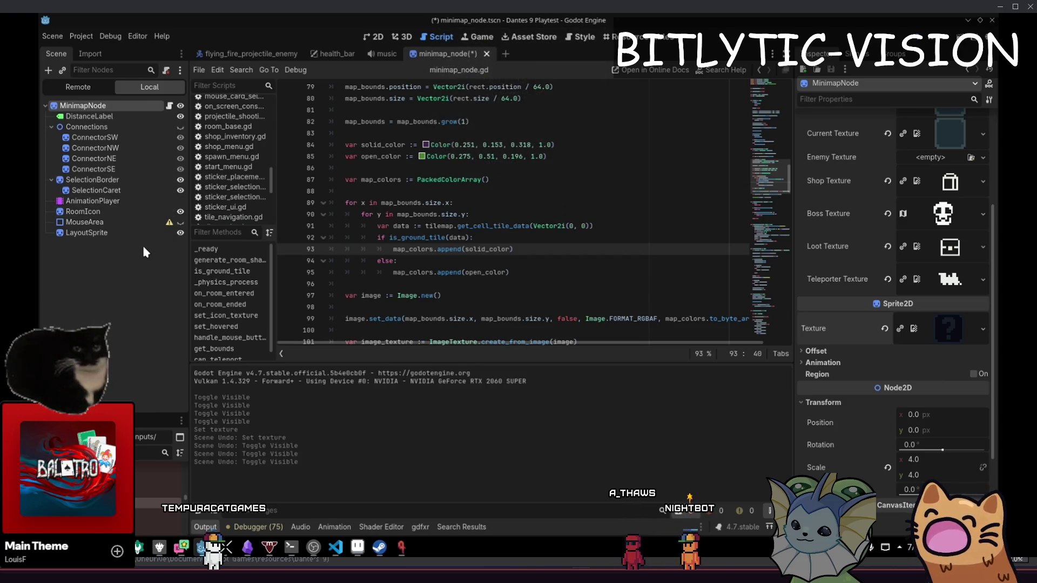
key(F5)
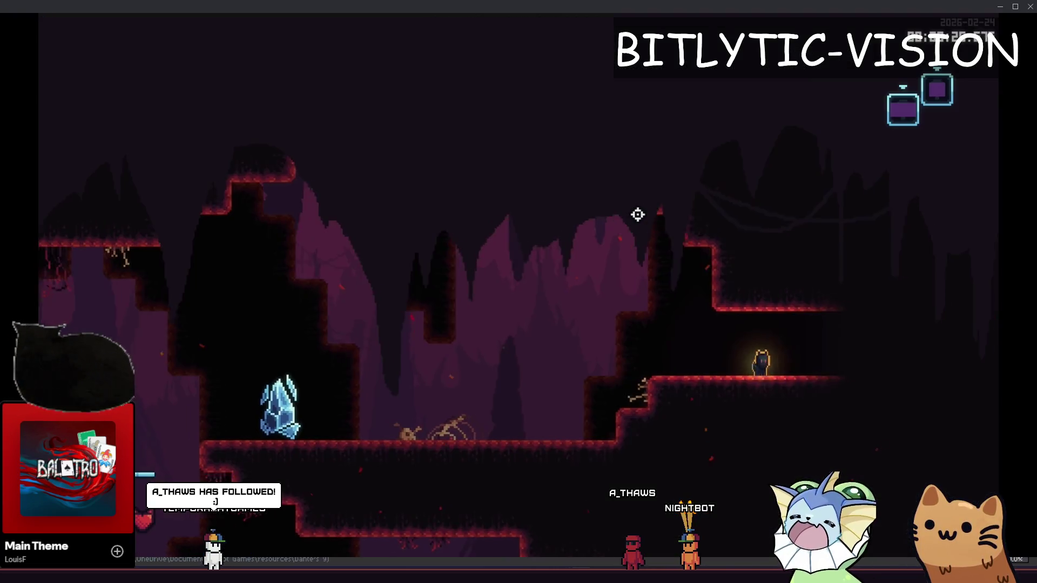
key(Left)
key(Left)
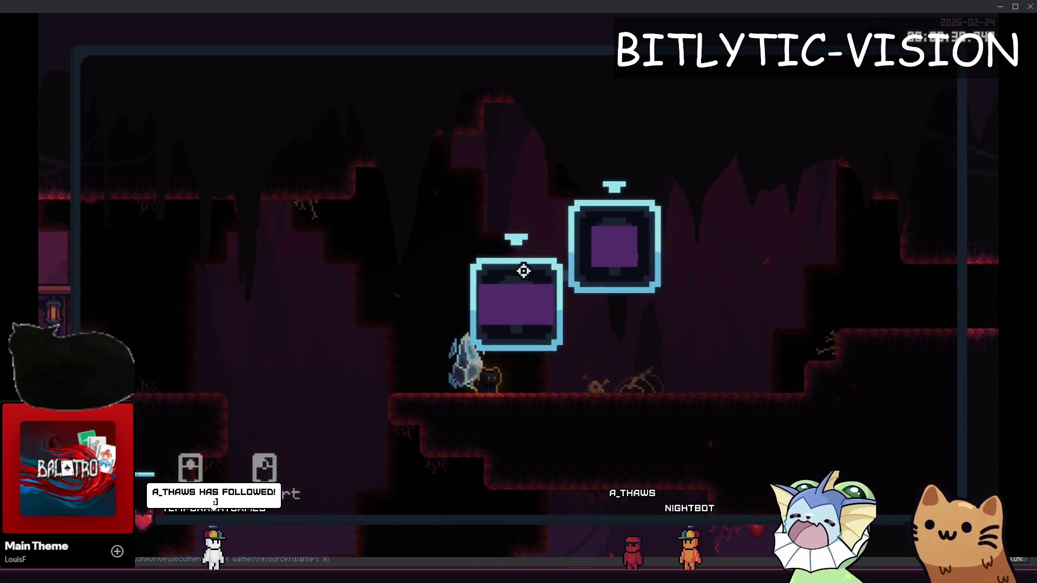
key(F8)
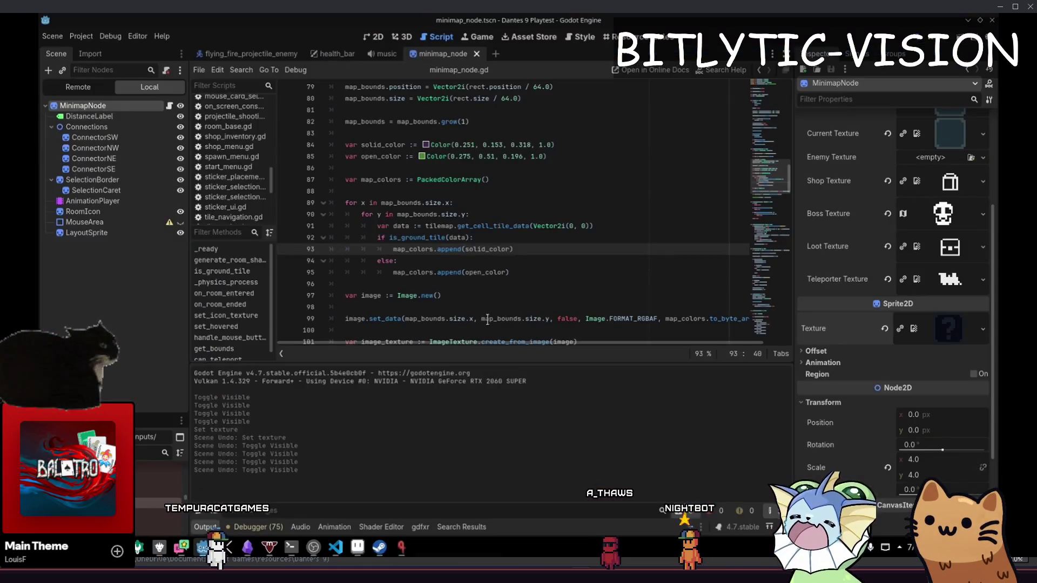
- Add the 'No data' Console.print under the no-data check and copy it under the polygon check
scroll(515, 325, down, 6)
click(498, 213)
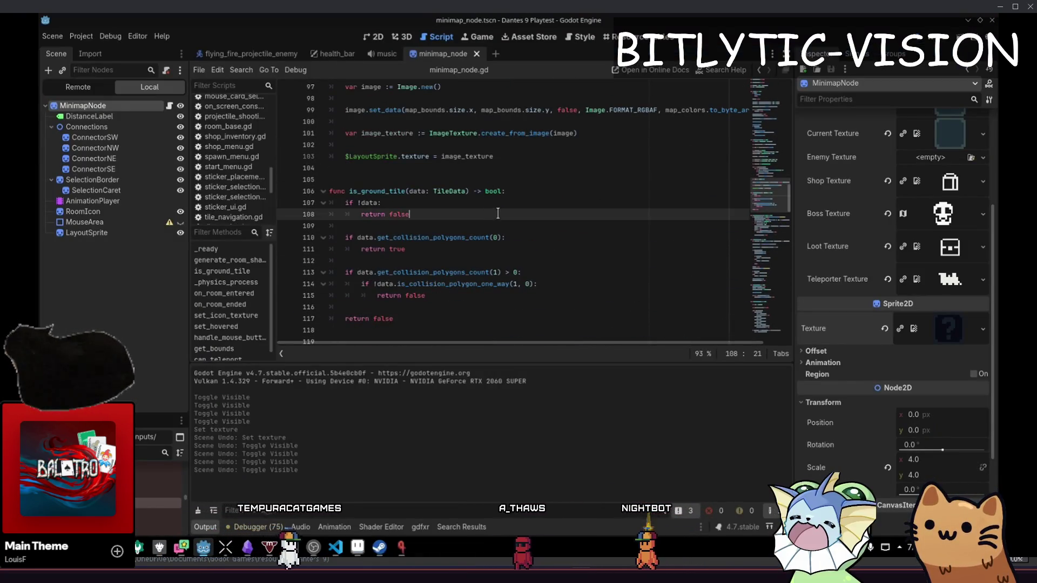
key(Up)
key(Up)
key(End)
key(ctrl+shift+Left)
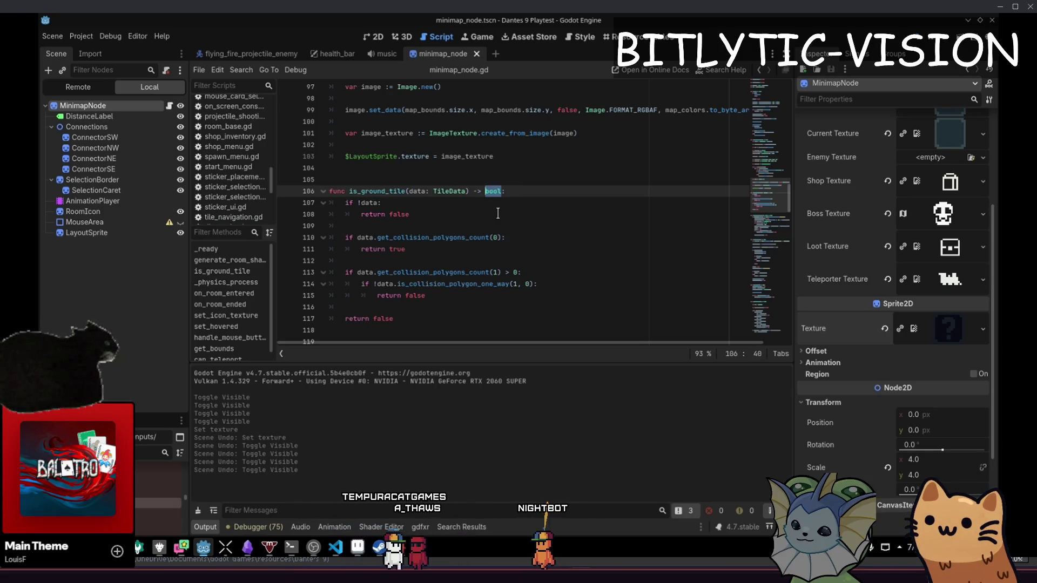
key(Right)
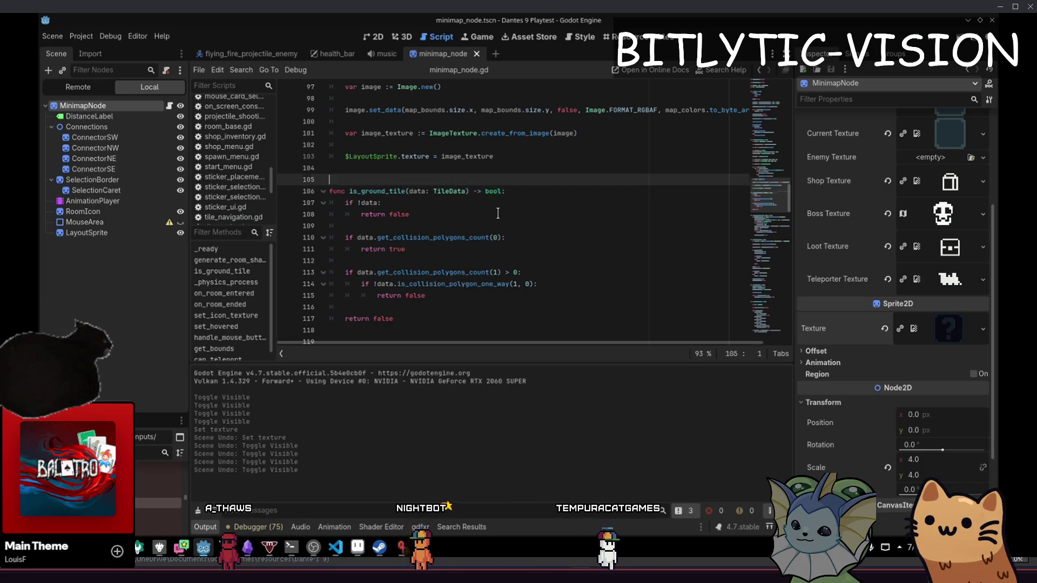
key(Down)
key(Return)
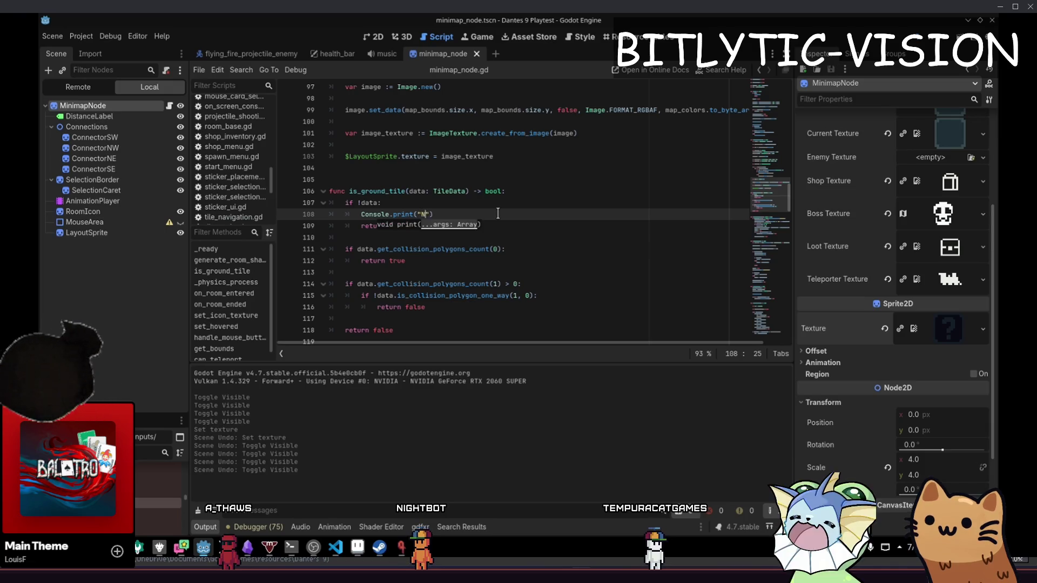
key(ctrl+c)
key(Down)
key(Down)
key(Down)
key(End)
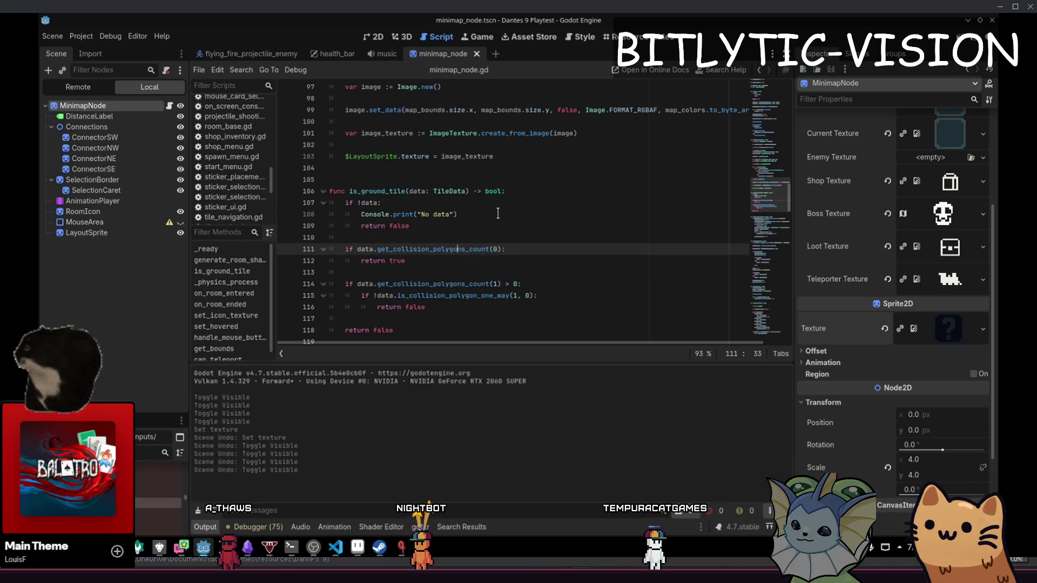
key(Return)
key(ctrl+v)
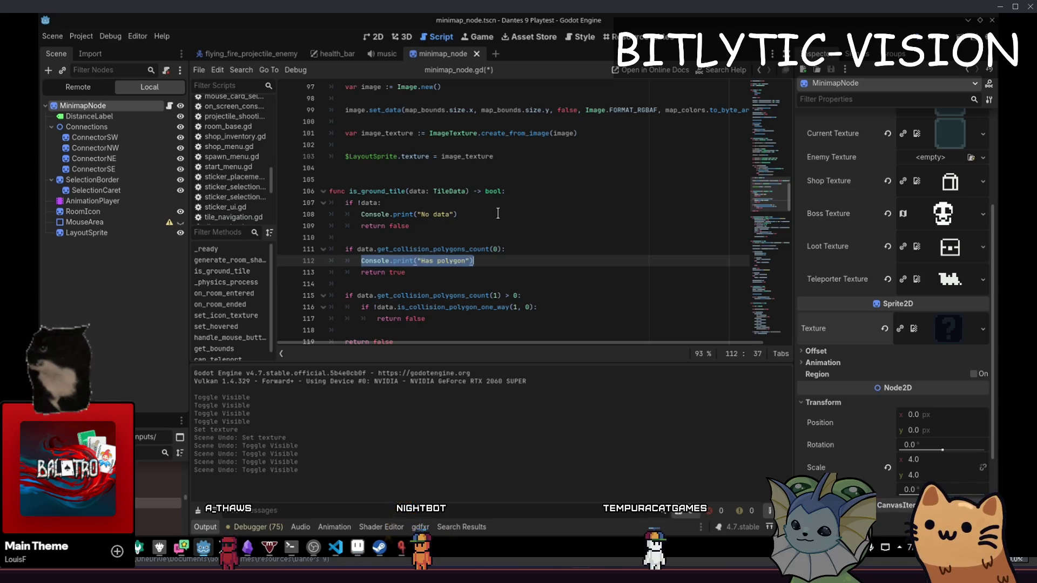
- Copy the 'No one way' print under the one-way check and before return false, then save
key(Down)
key(Down)
key(Down)
key(End)
key(Return)
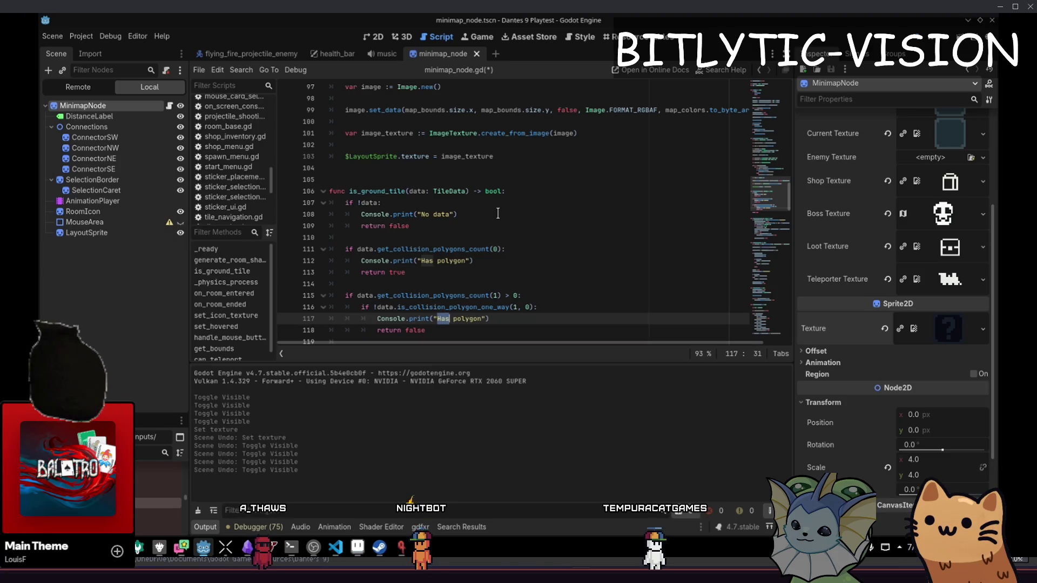
key(Home)
scroll(497, 213, down, 1)
key(shift+End)
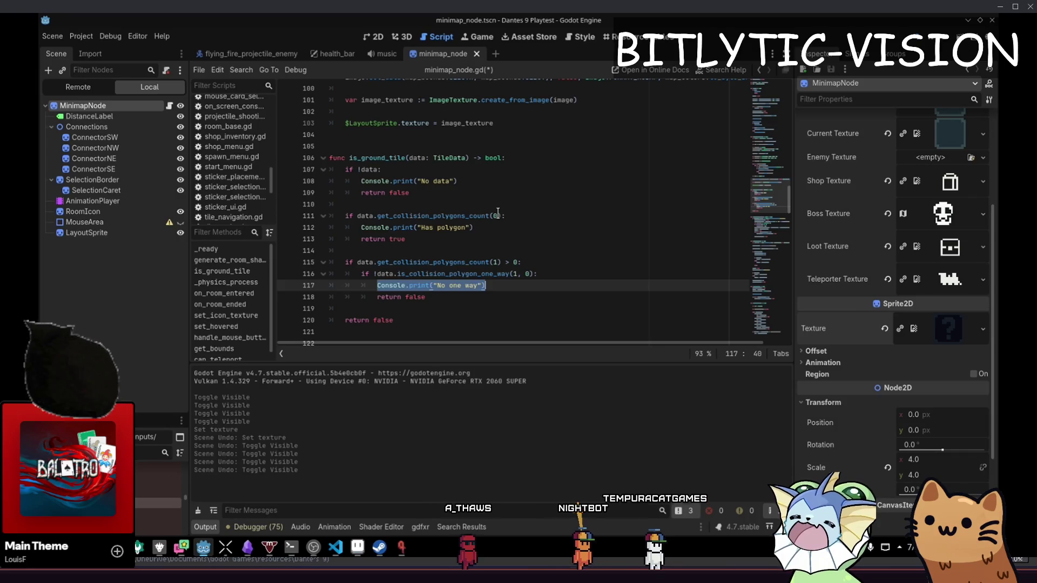
key(ctrl+c)
key(Down)
key(Down)
key(Return)
key(Return)
key(Up)
key(ctrl+v)
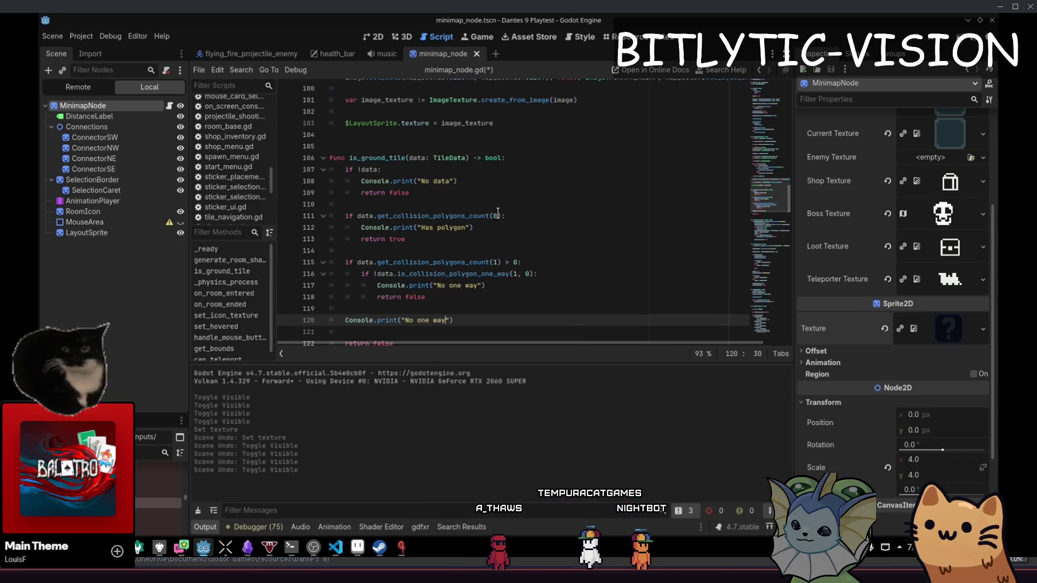
text(Default)
key(ctrl+s)
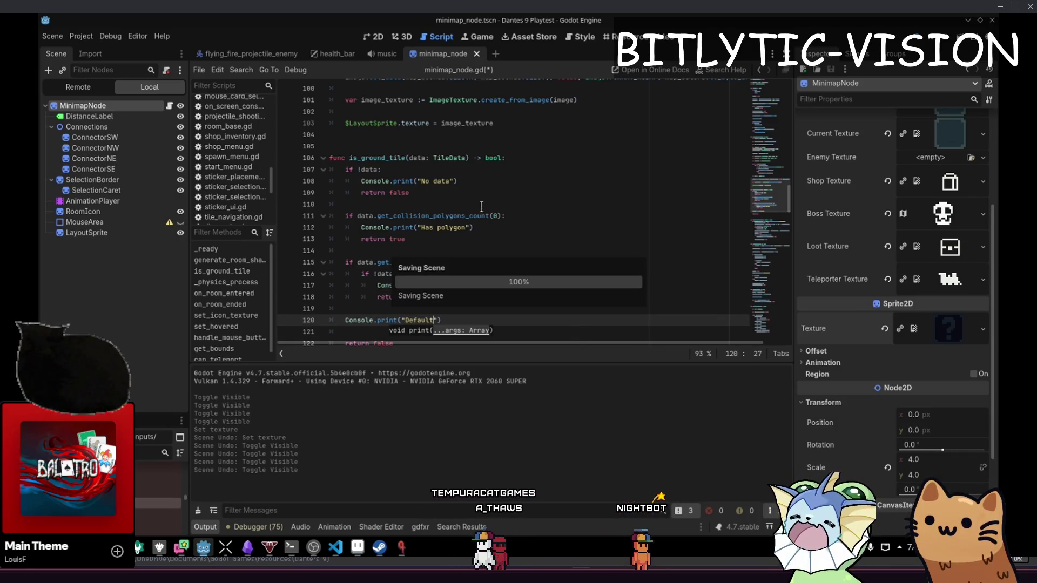
- Review the texture assignment, open_color append and get_cell_tile_data tile coordinate lines
scroll(540, 205, up, 3)
click(532, 225)
scroll(526, 244, up, 3)
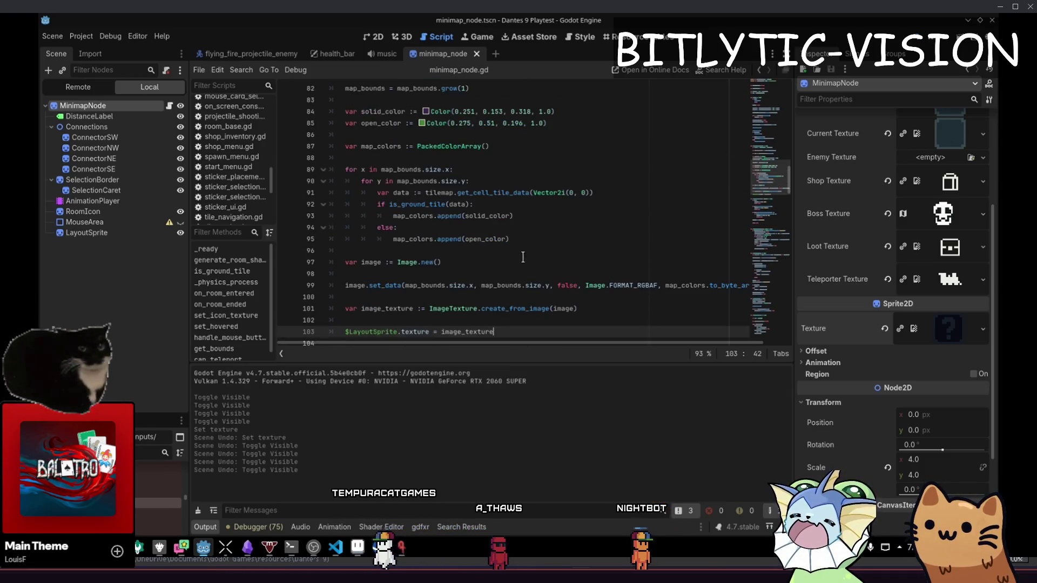
click(525, 234)
click(574, 193)
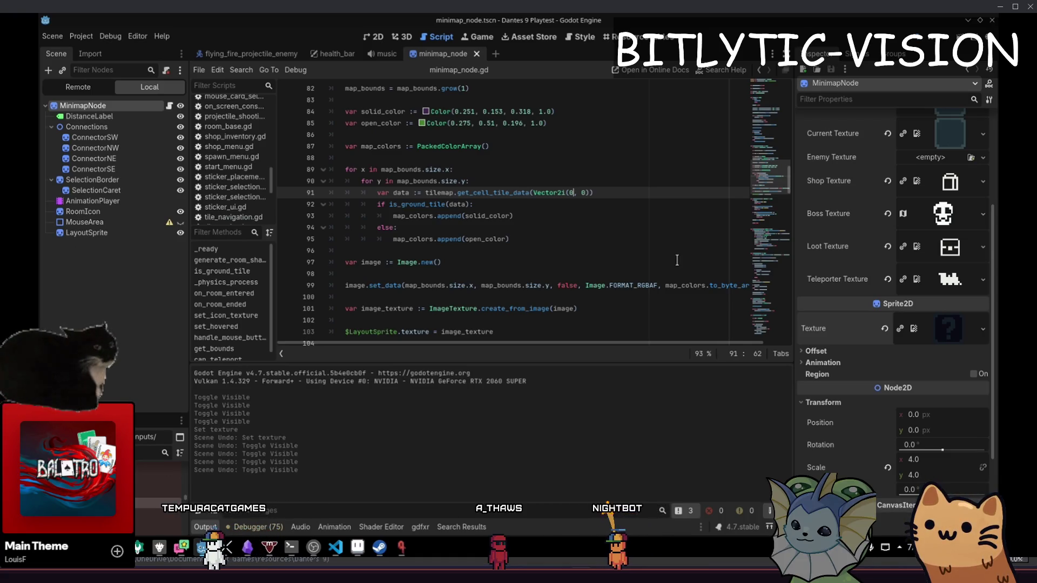
scroll(677, 260, down, 7)
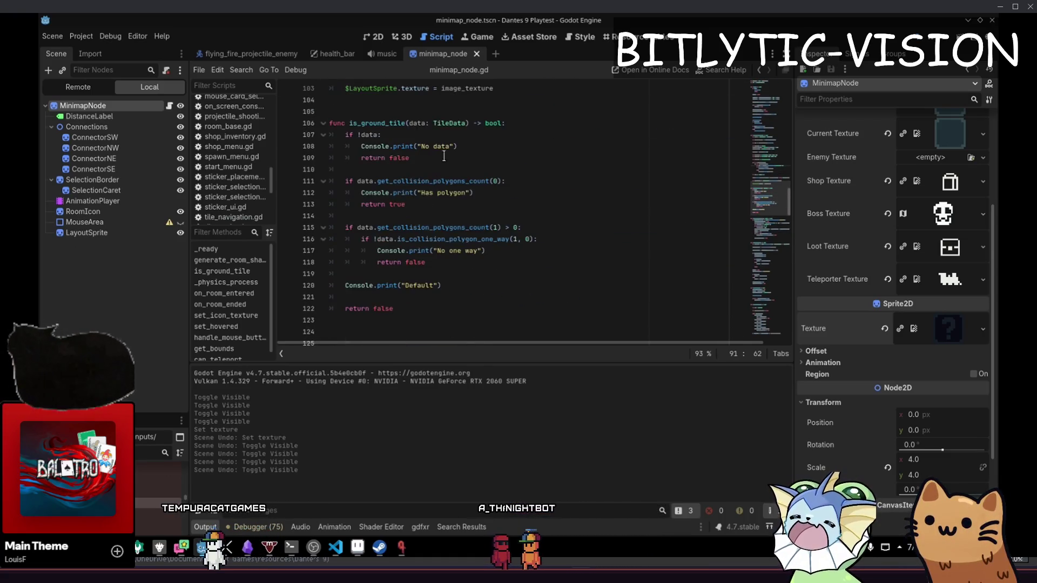
- Comment out the No data, branch and Default debug prints with Ctrl+K and save the script
click(445, 147)
key(Down)
key(Down)
key(Down)
key(ctrl+k)
key(Down)
key(Down)
key(Down)
key(ctrl+k)
key(Down)
key(Down)
key(Down)
key(ctrl+k)
key(ctrl+s)
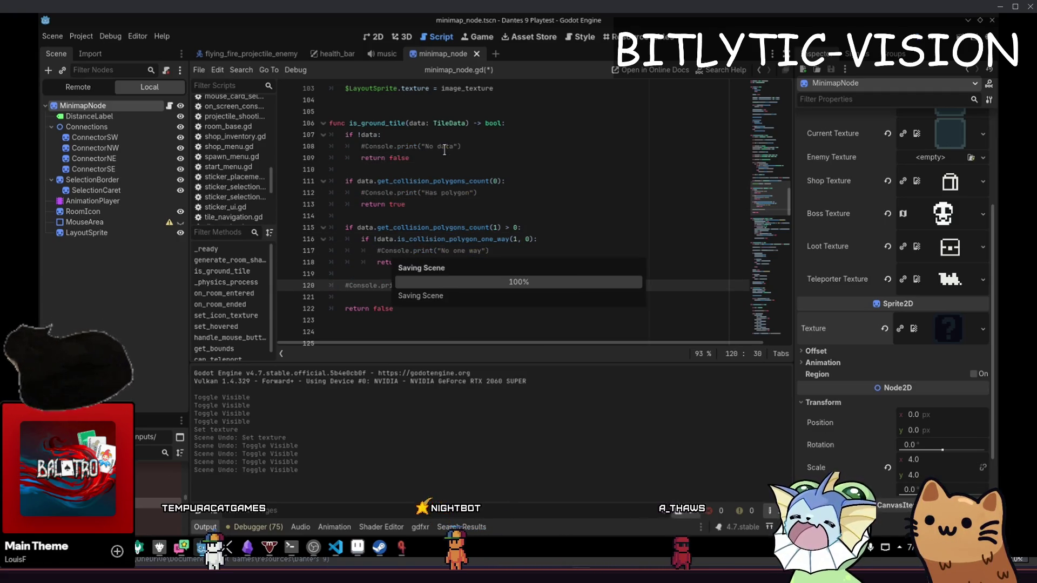
scroll(570, 216, up, 9)
- Run the game with F5 and teleport to a different room for testing
click(571, 262)
scroll(679, 249, down, 2)
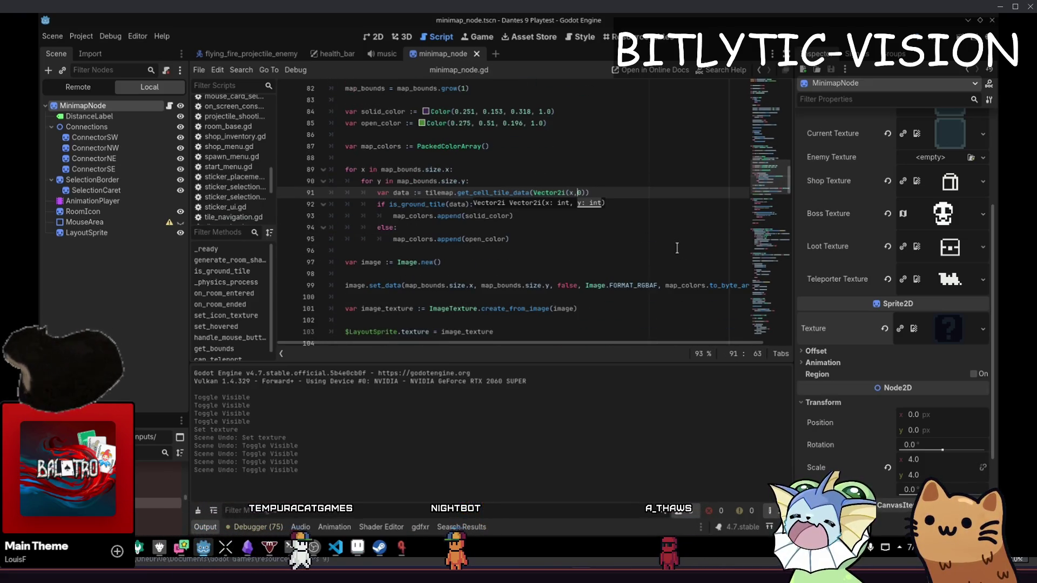
key(F5)
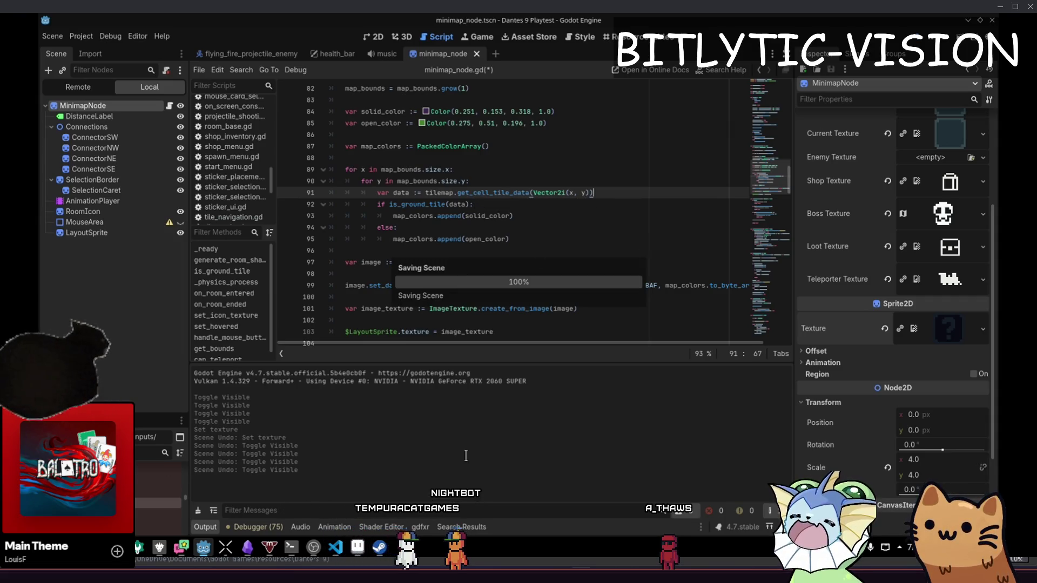
key(F1)
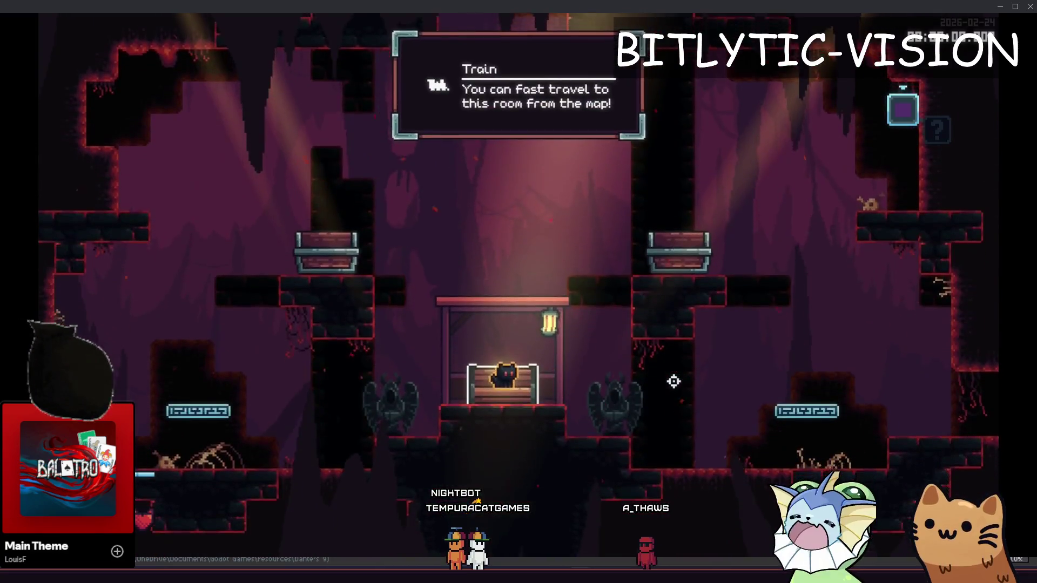
- Reload the room from the debug console, inspect the full map, then stop the game
key(m)
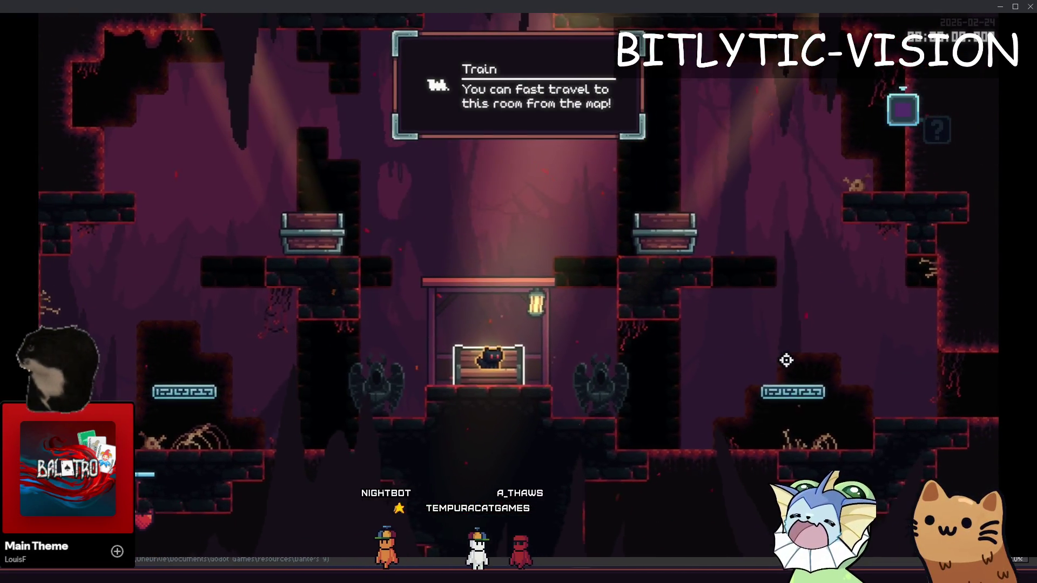
key(grave)
key(Return)
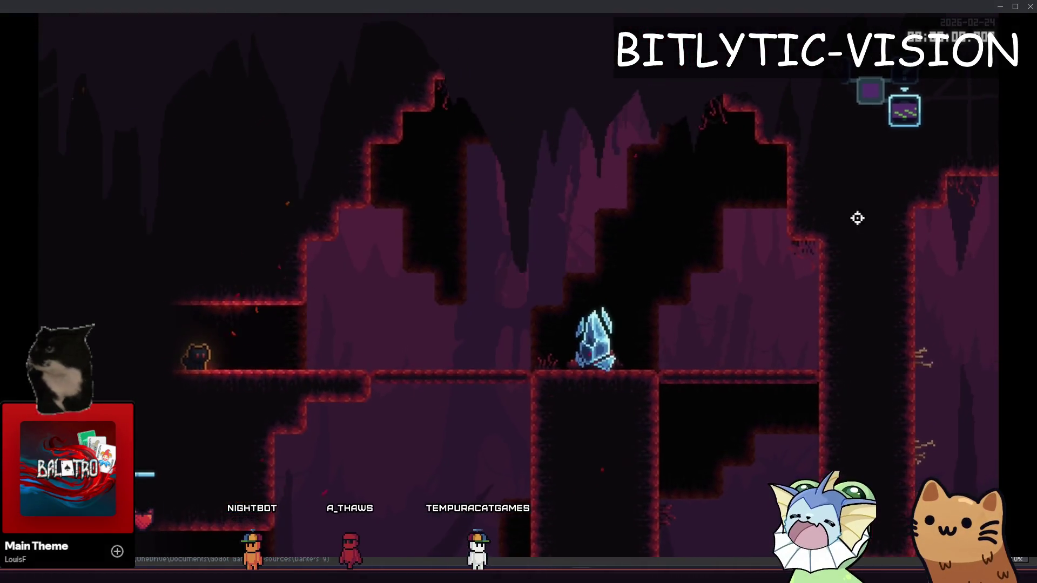
click(902, 105)
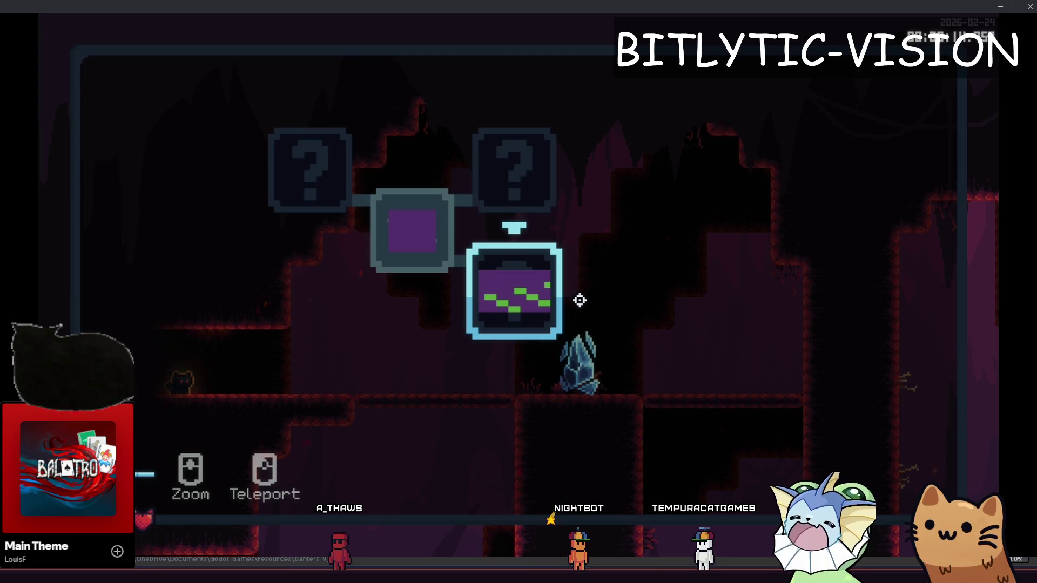
key(F8)
click(540, 248)
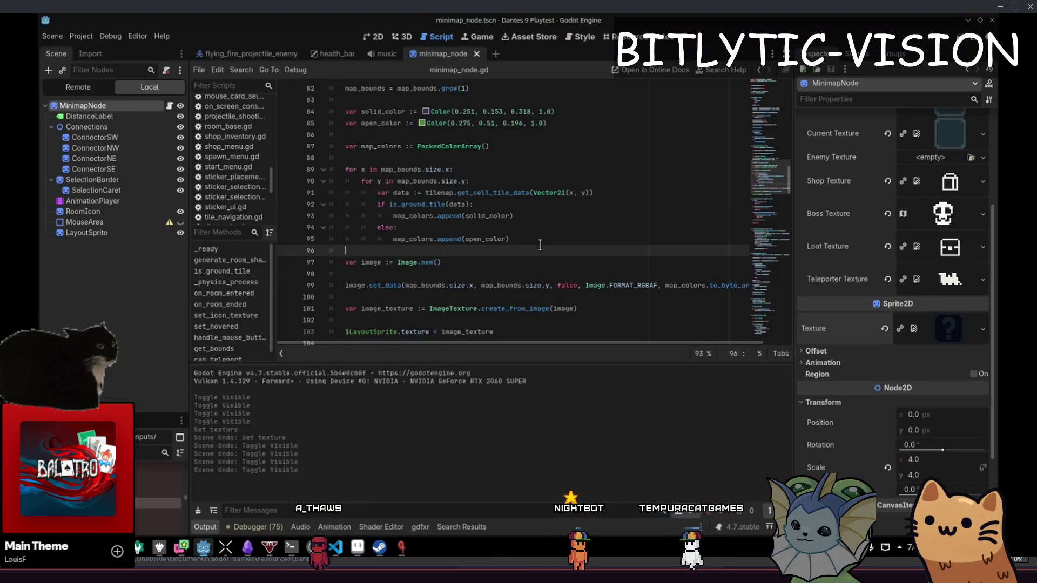
- Add a Console.print of the map bounds on line 89, then run and stop the game
click(501, 146)
key(Return)
key(Return)
text(Co)
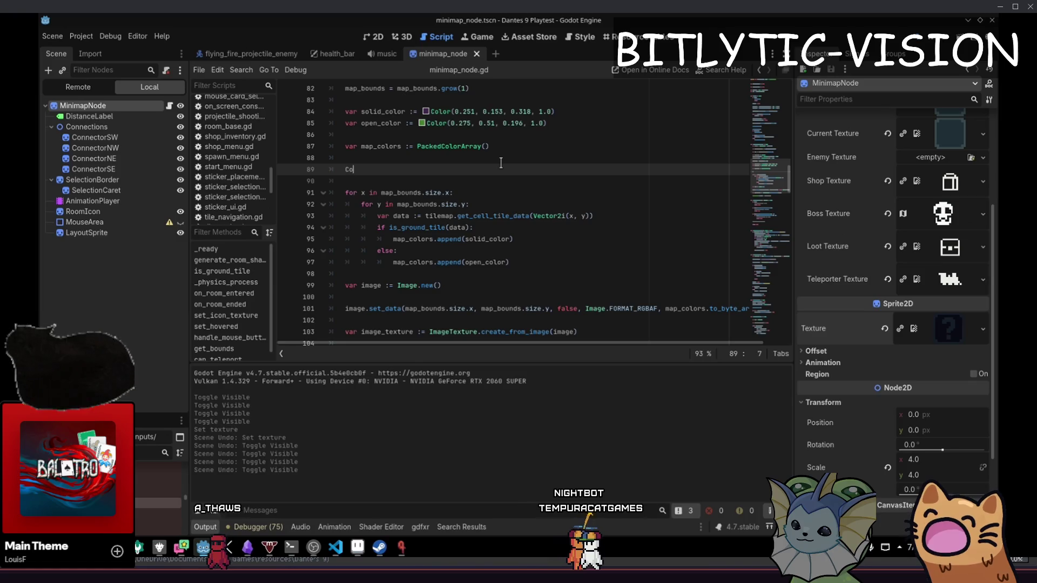
text(nsole.print(ma)
text(p_colors)
key(F5)
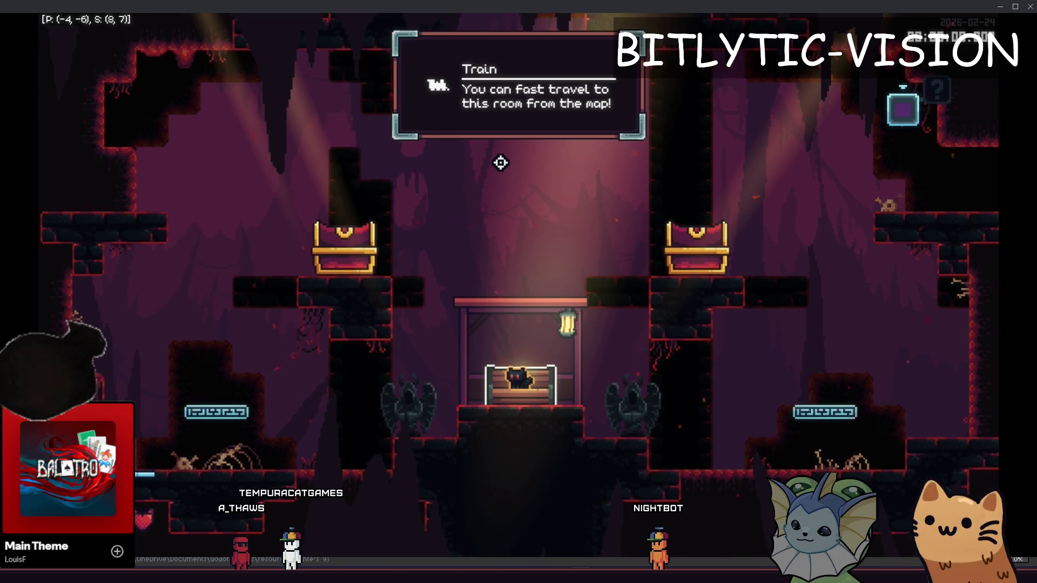
key(F8)
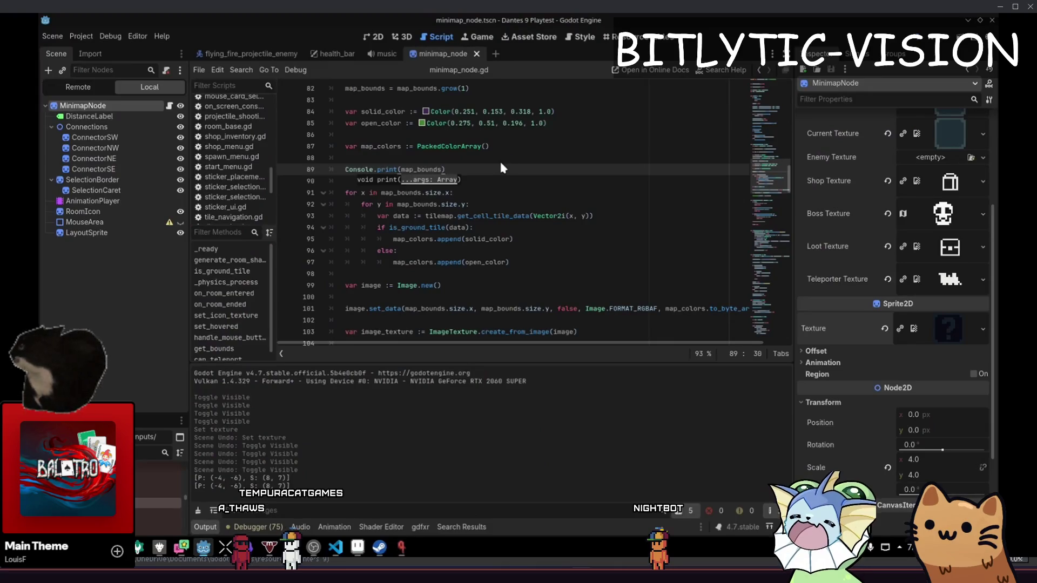
scroll(499, 162, up, 4)
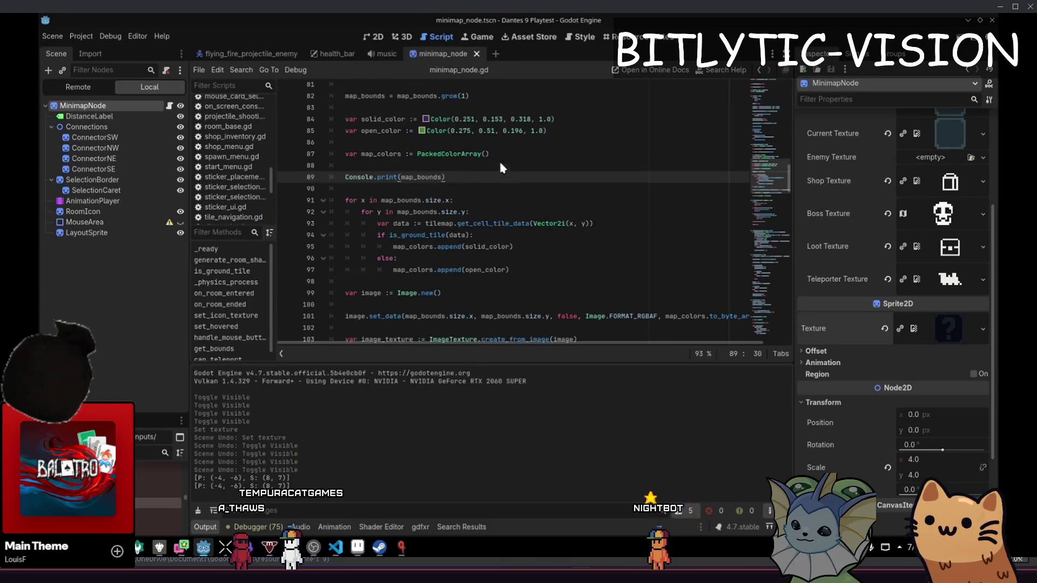
- Insert 'await get_tree().physics_frame' above the get_bounds() line, then run and stop the game
click(495, 160)
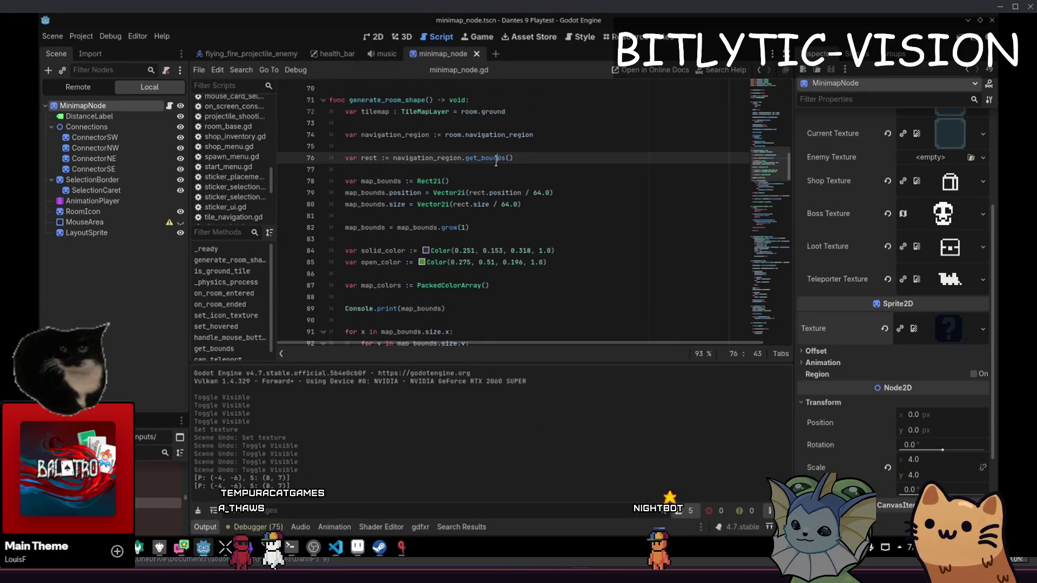
click(521, 151)
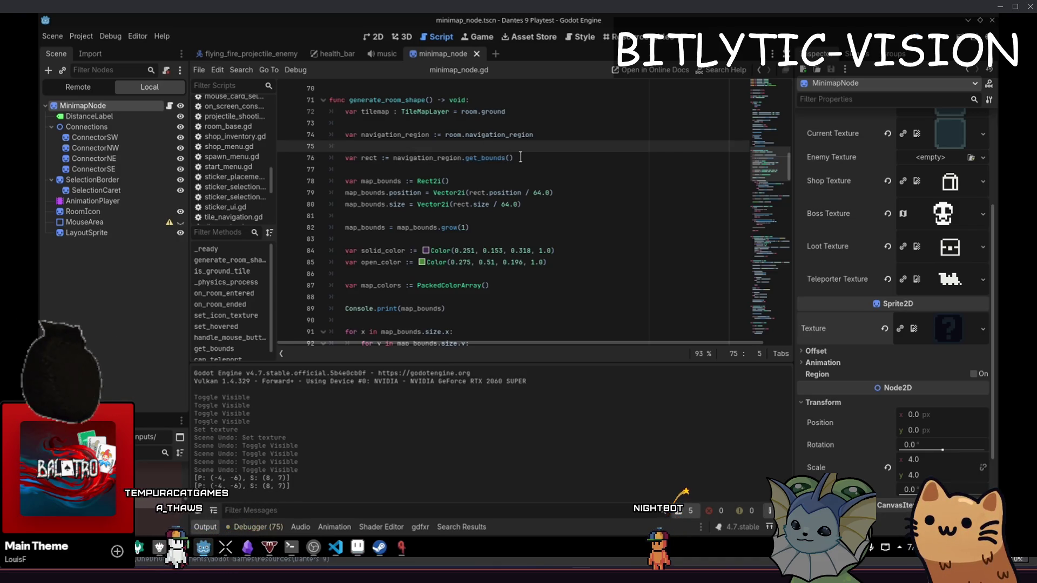
key(Return)
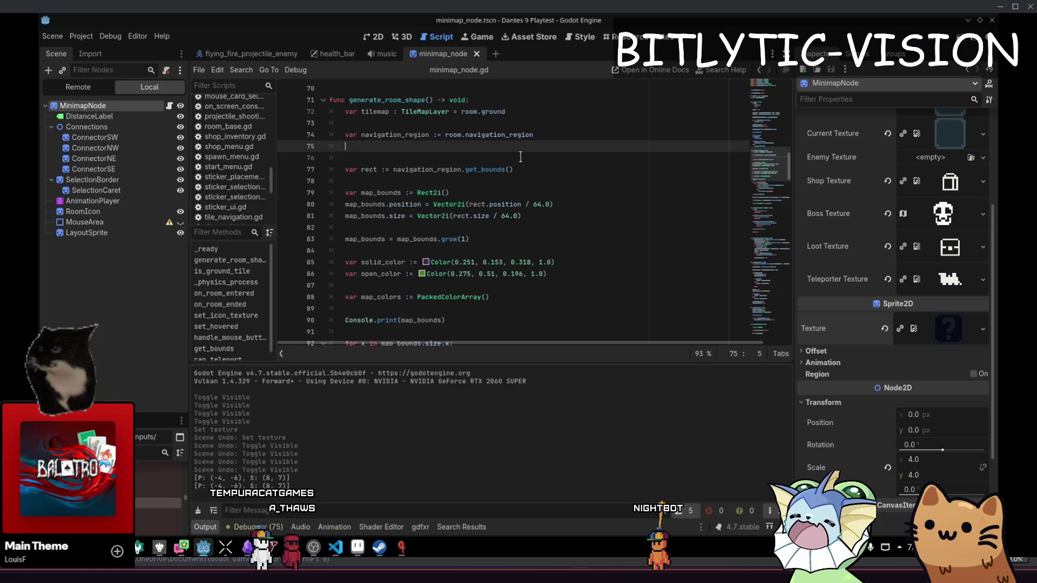
key(Return)
text(await get_tree().ph)
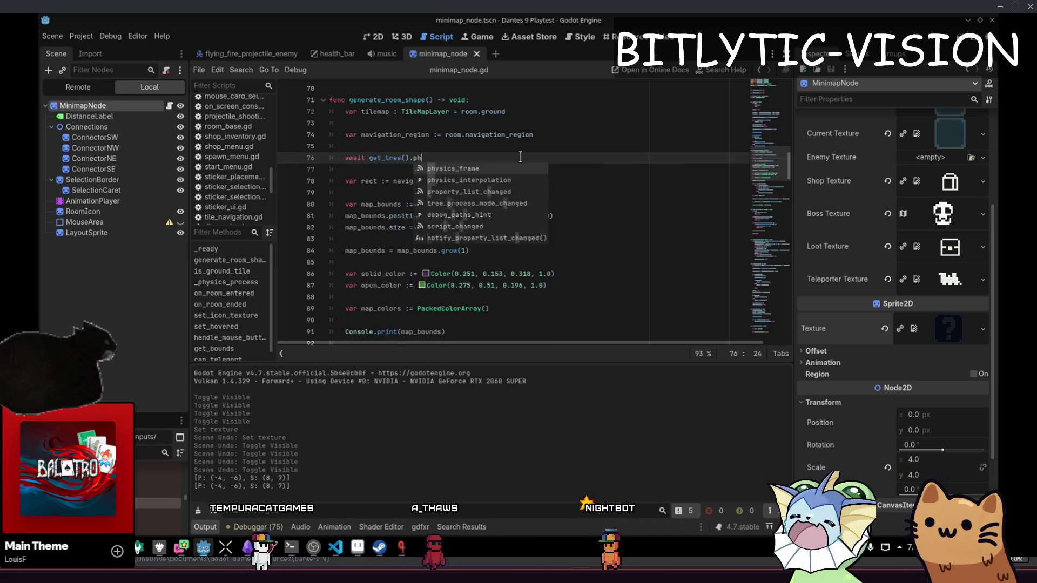
key(Return)
key(F5)
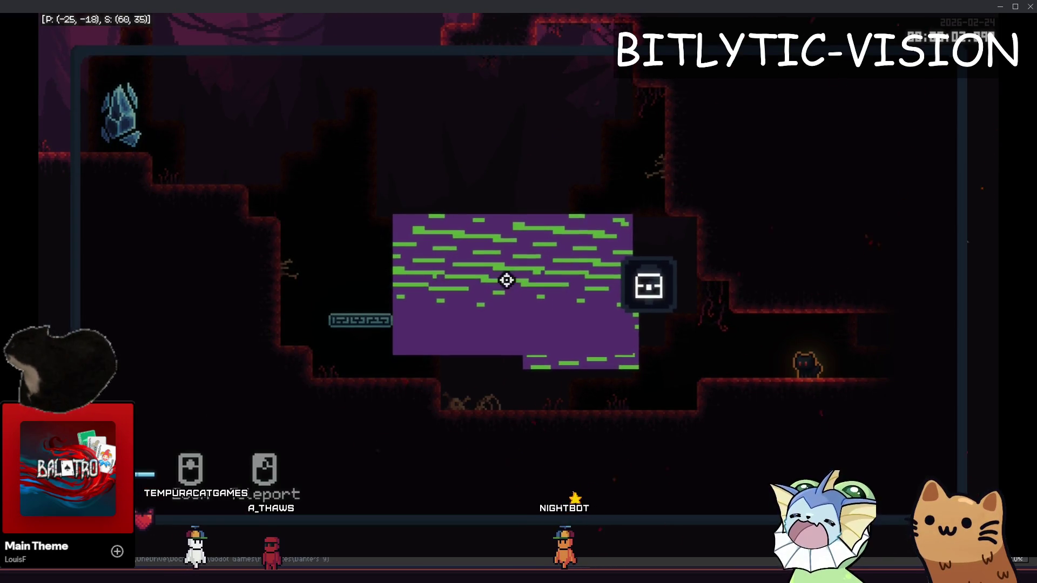
key(F8)
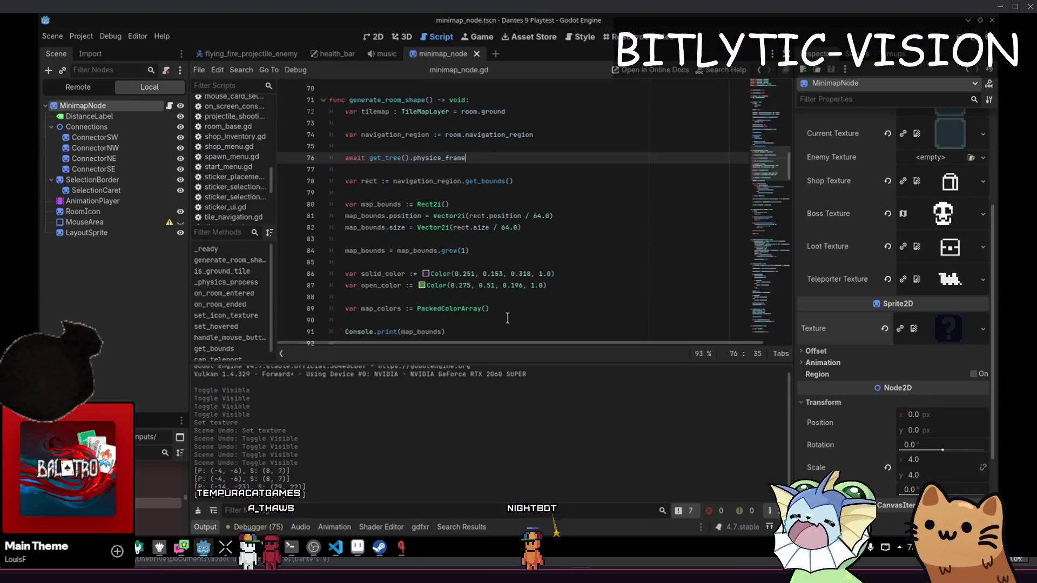
- Look up the to_byte_array documentation and return to the script
scroll(508, 318, down, 5)
click(508, 205)
click(508, 169)
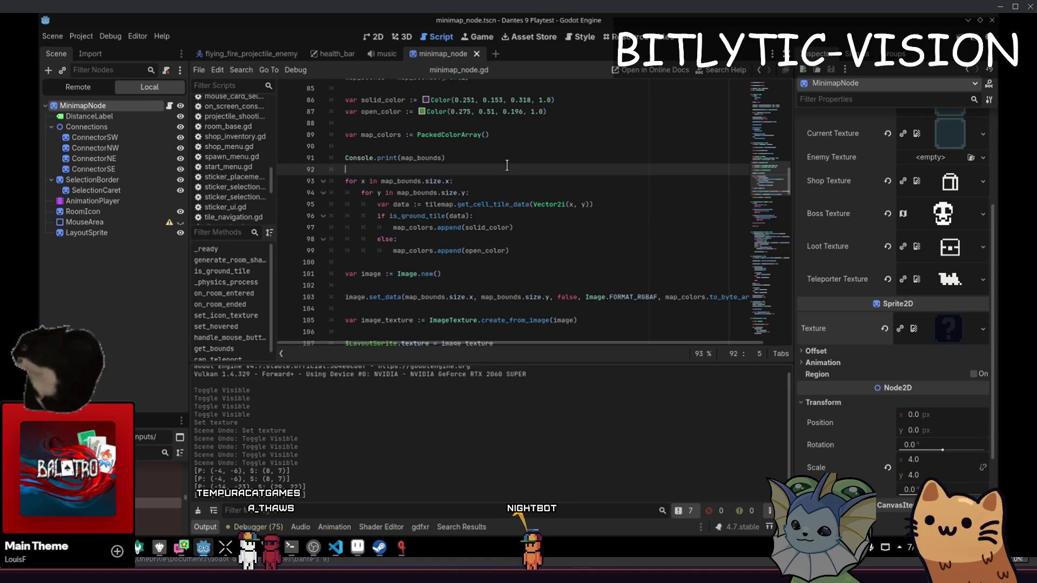
scroll(508, 166, down, 2)
click(565, 158)
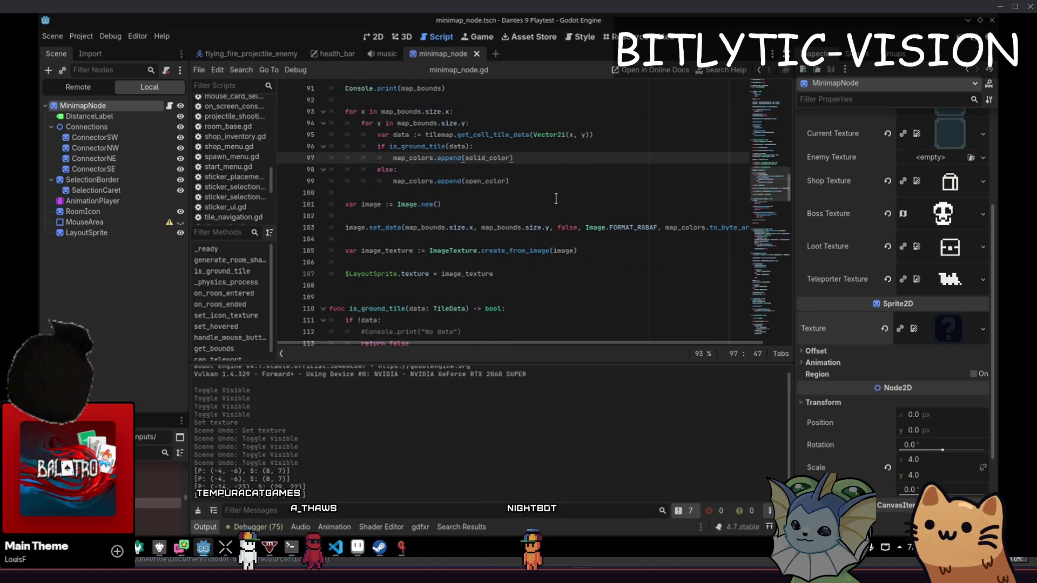
scroll(605, 229, right, 1)
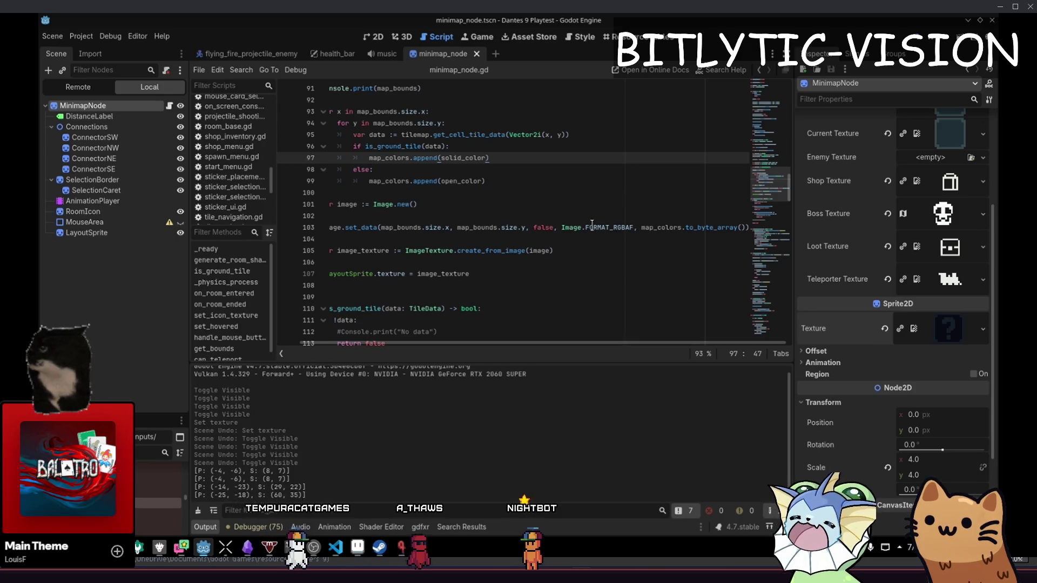
ctrl+click(702, 228)
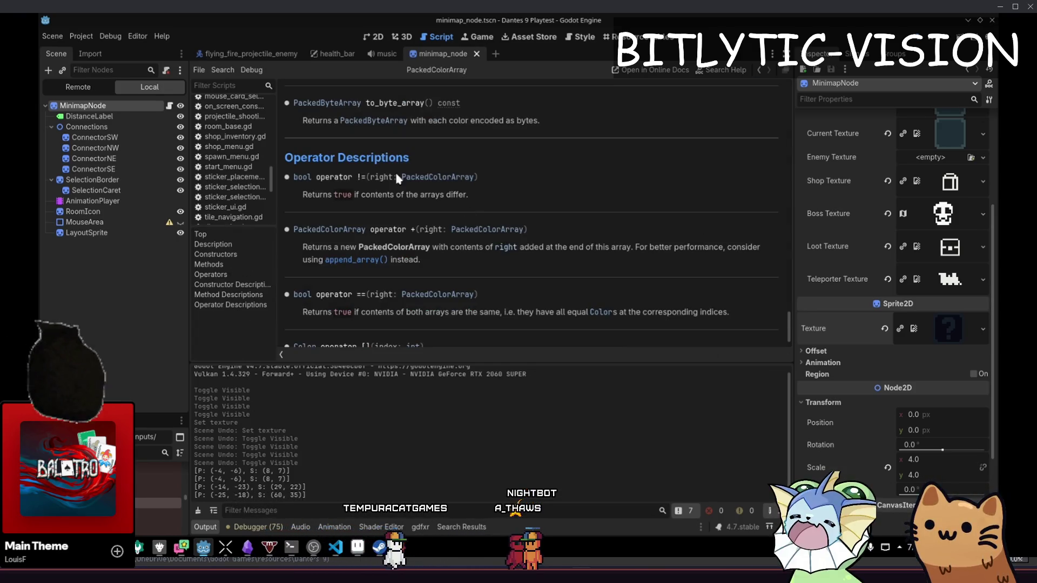
click(539, 120)
key(alt+Left)
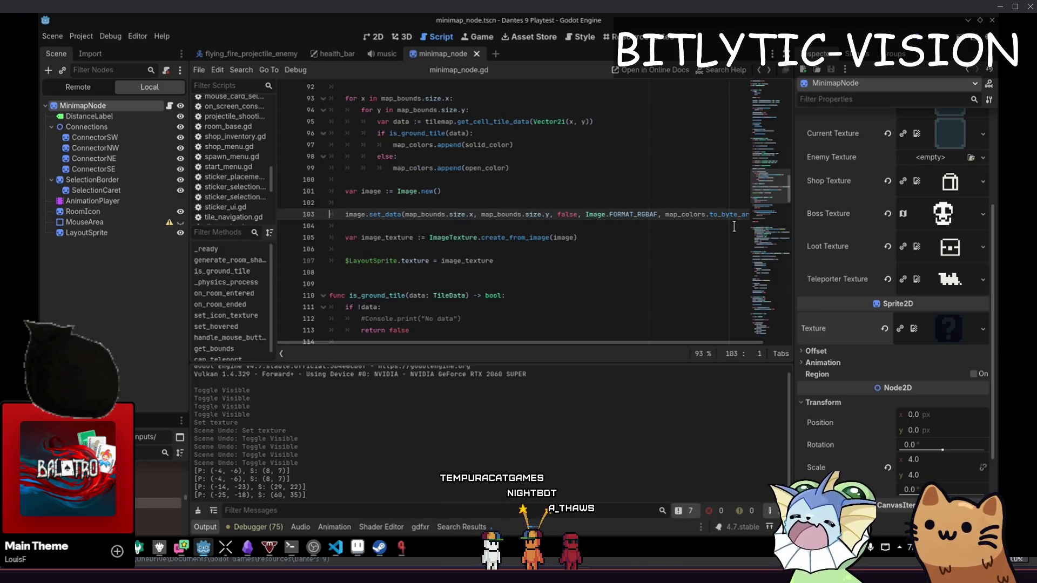
- Add 'var bytes := map_colors.to_byte_array()' above image.set_data and print bytes.size()
click(743, 211)
key(Home)
key(Return)
key(Return)
key(Up)
key(Up)
text(v)
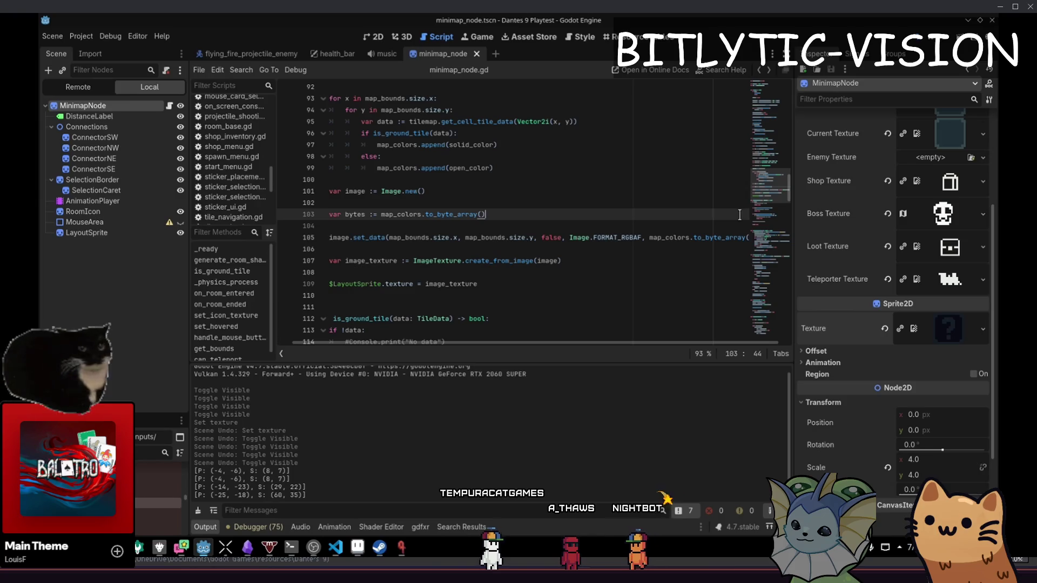
key(Return)
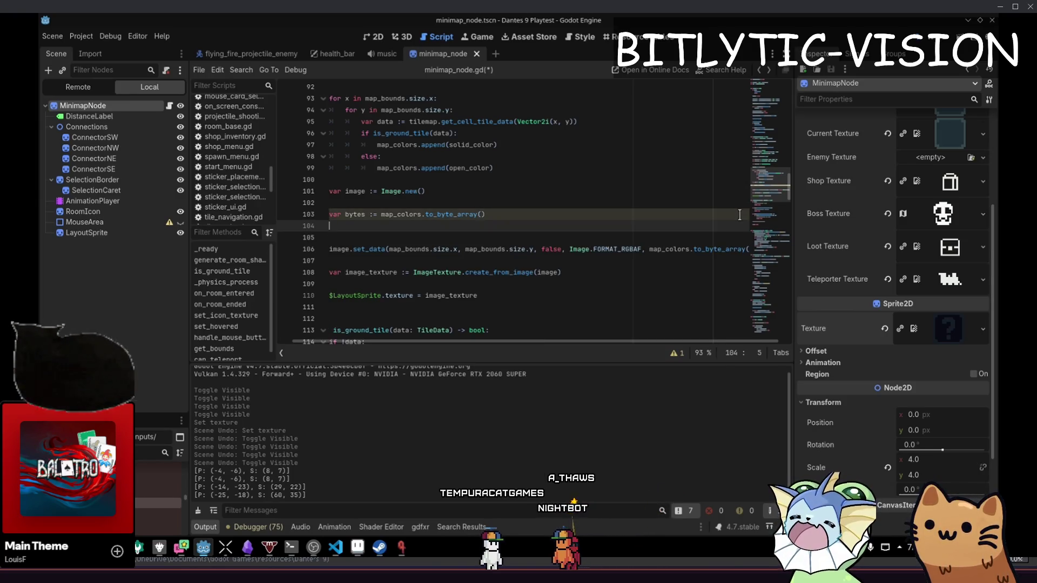
text(Console.print()
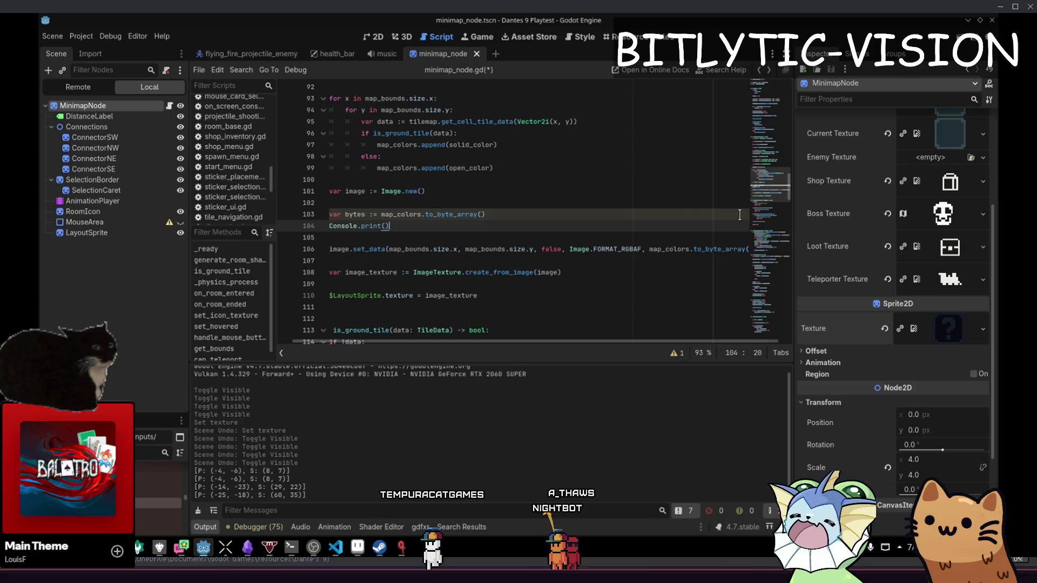
text(bytes)
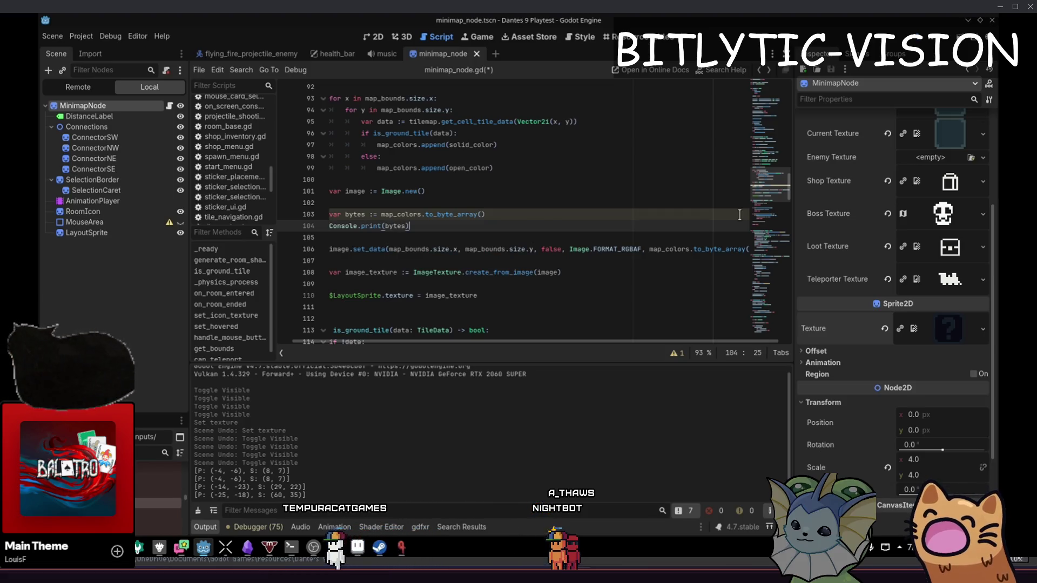
text(.size)
key(Return)
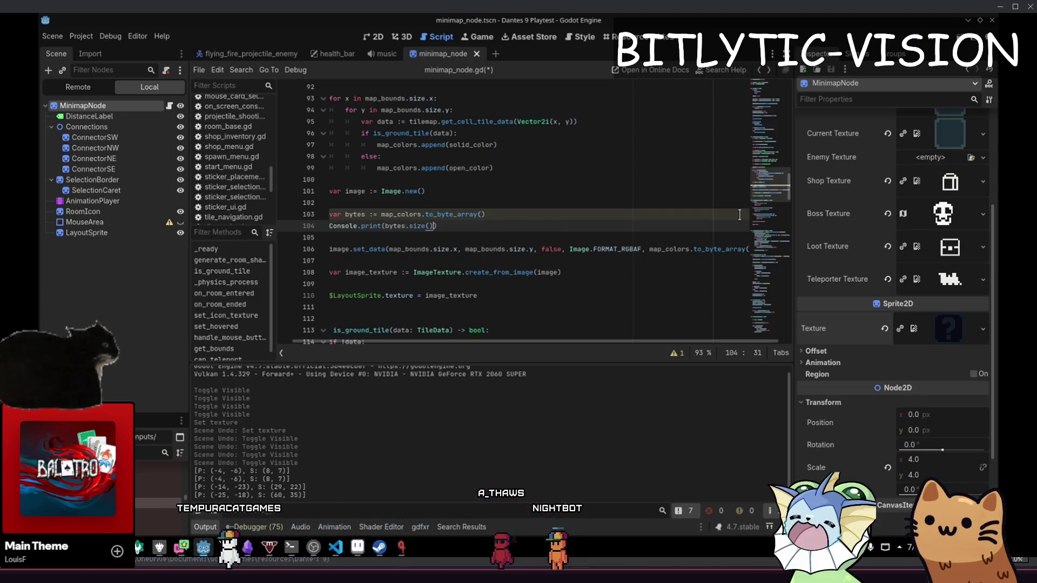
- Add a labelled print of the map_colors size and run the game
click(739, 215)
key(Return)
key(Return)
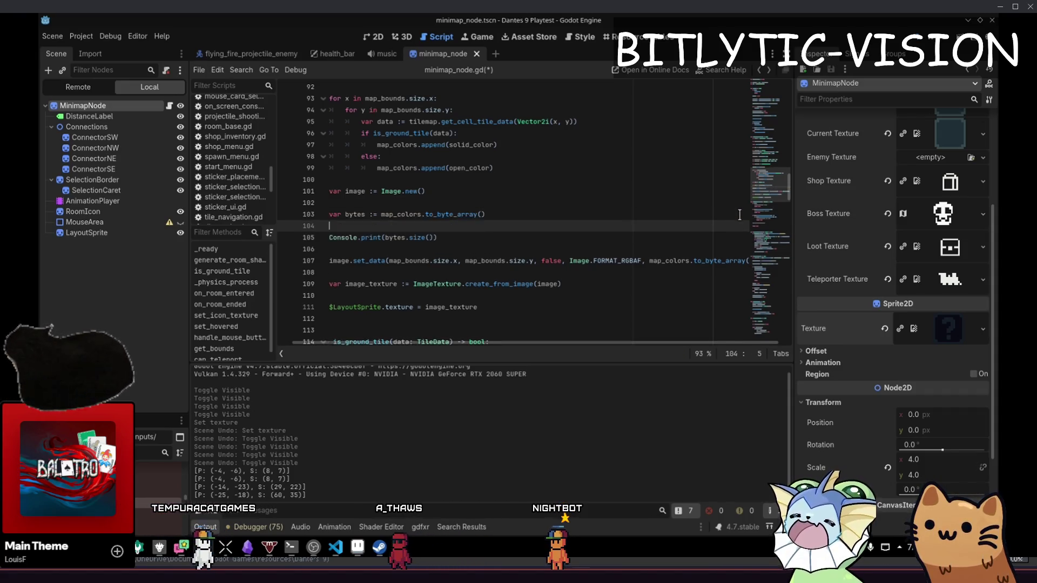
text(map_colors.to_byte_array())
key(shift+End)
text(c)
text(le.print(b)
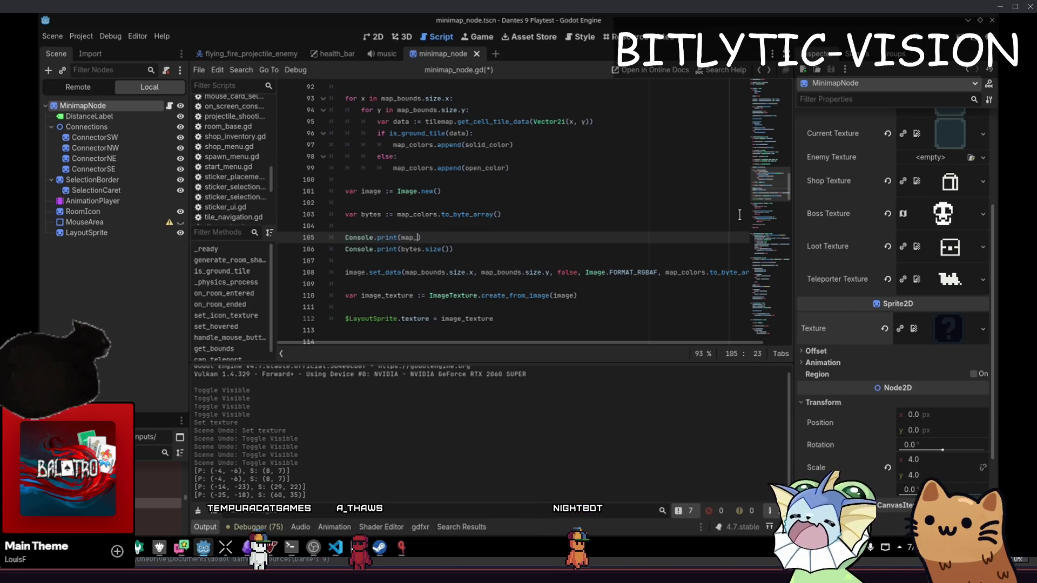
text(col)
text(size())
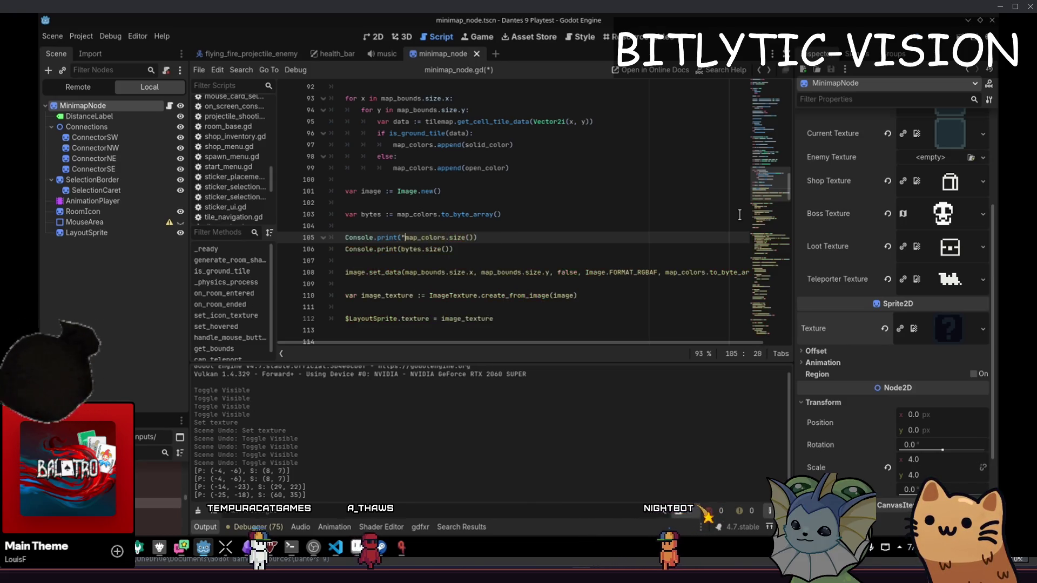
key(ctrl+Left)
text("M)
text(,)
key(Down)
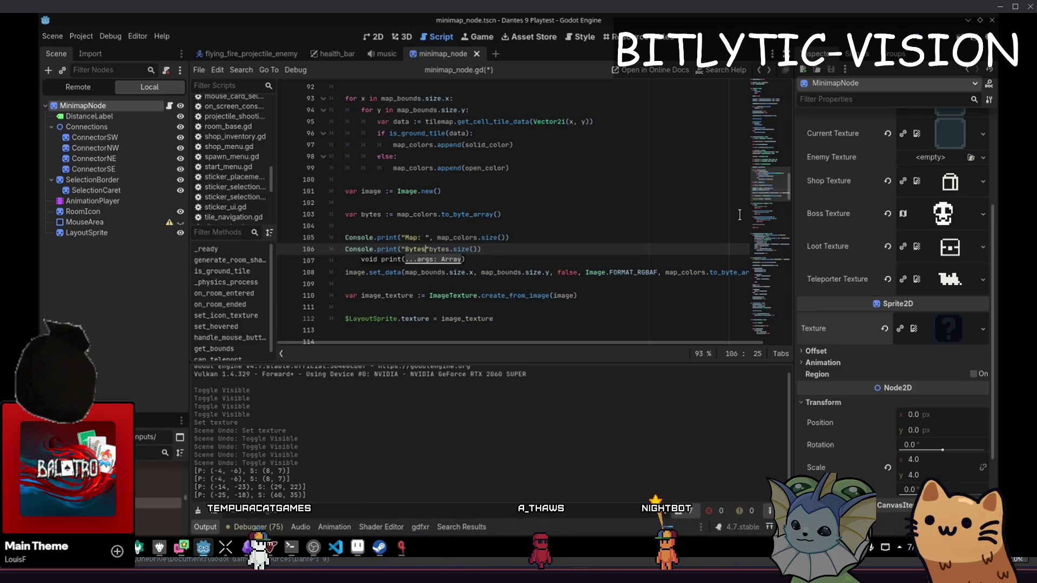
key(F5)
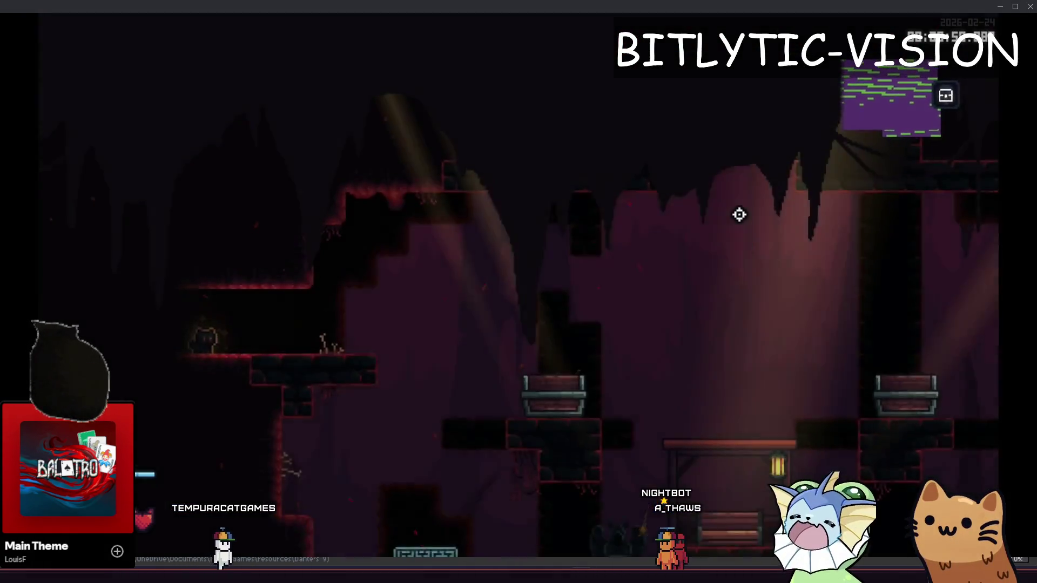
- Stop the game, read the FORMAT_RGBAF note on 32-bit float components, and return to the game
key(F1)
key(F1)
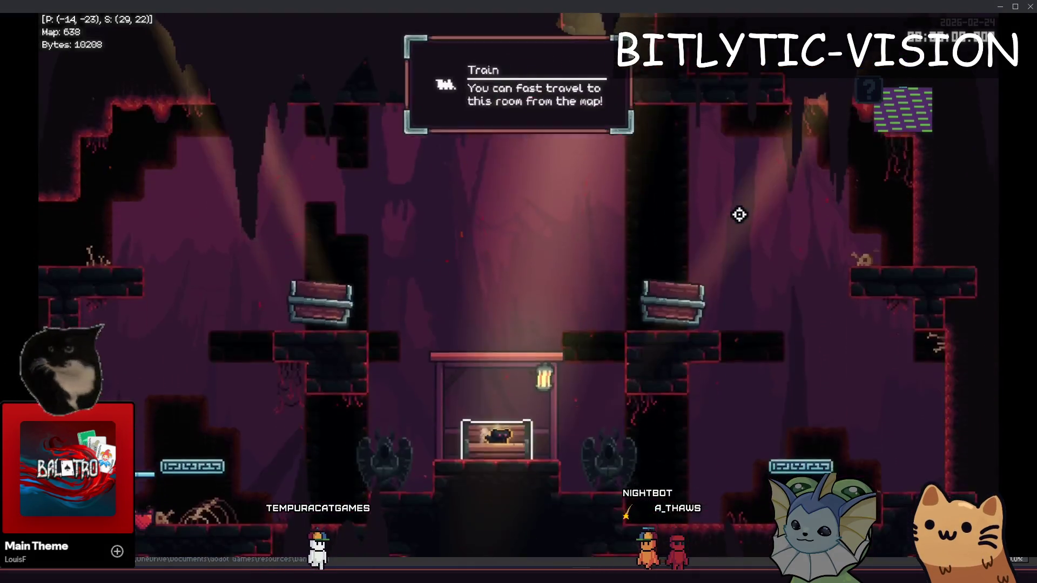
key(F8)
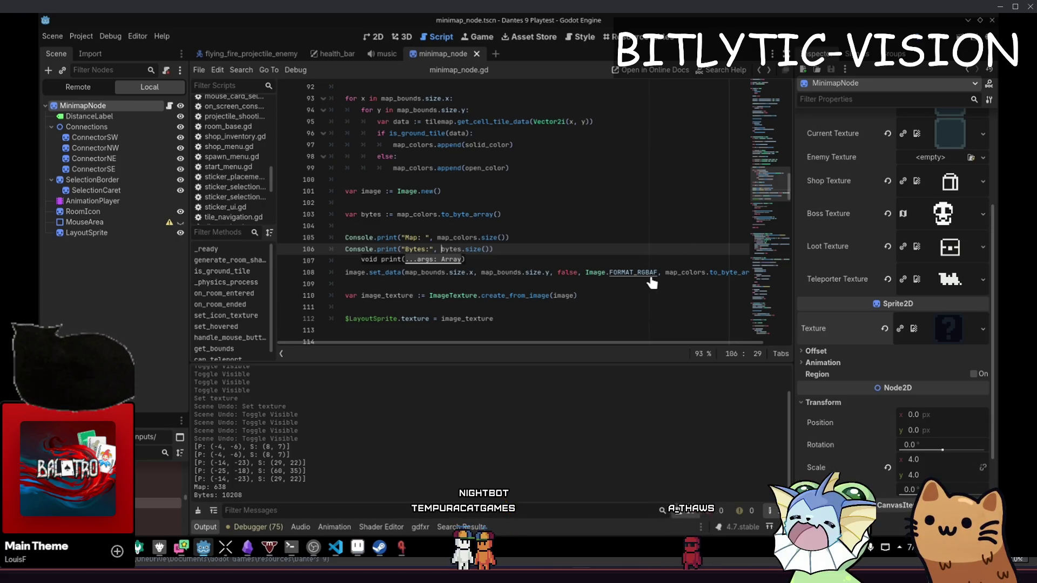
ctrl+click(621, 275)
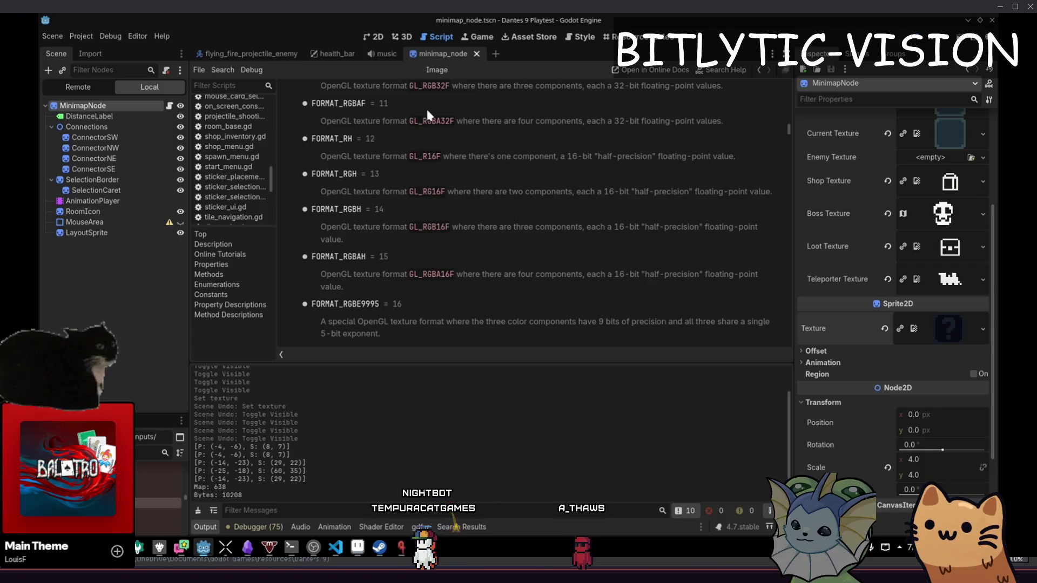
drag(341, 121, 708, 119)
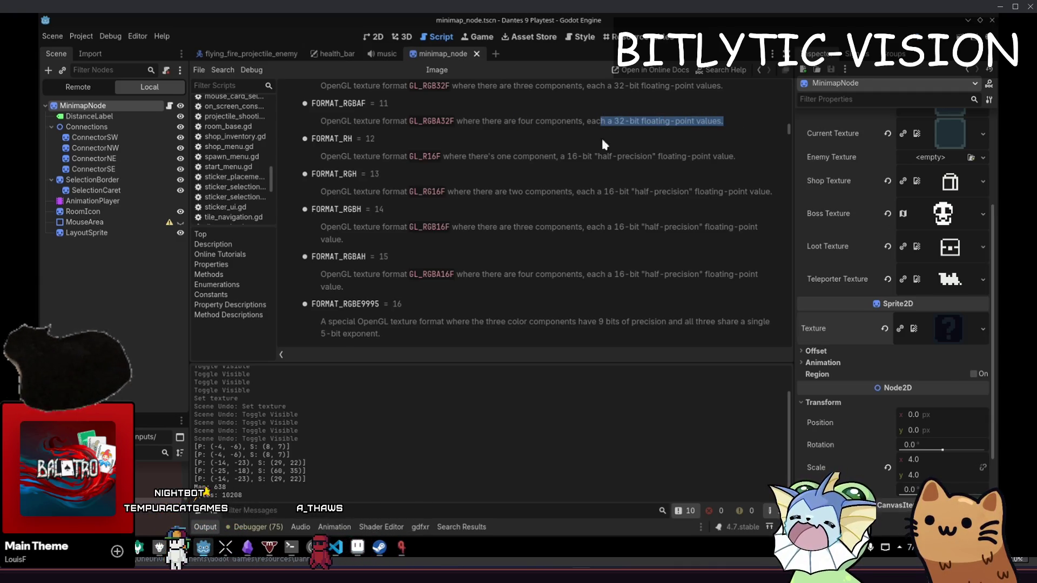
click(394, 554)
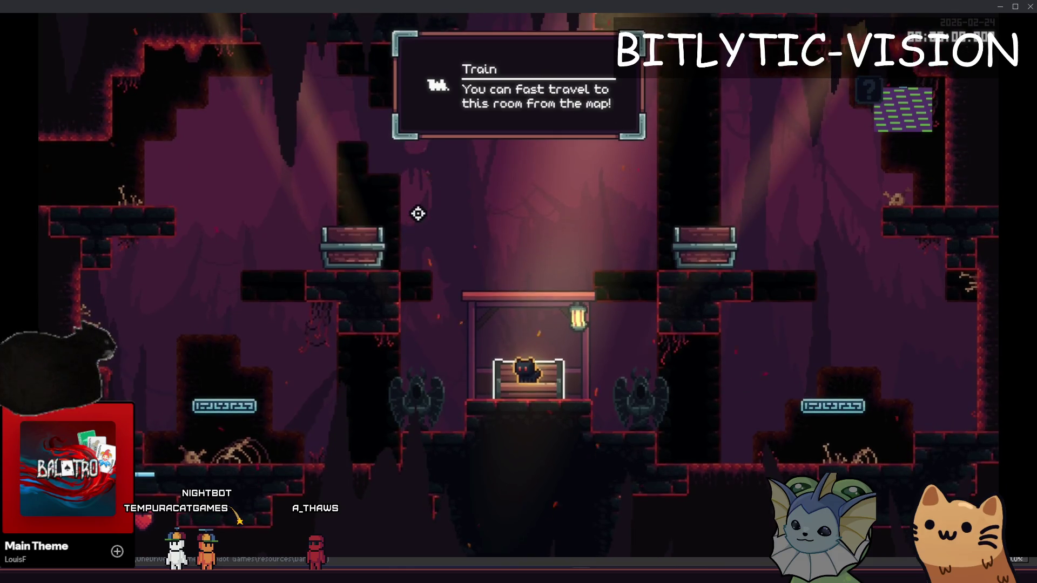
- Open the game console, then use KCalc to compute 638 × 4 × 4 = 10208
key(grave)
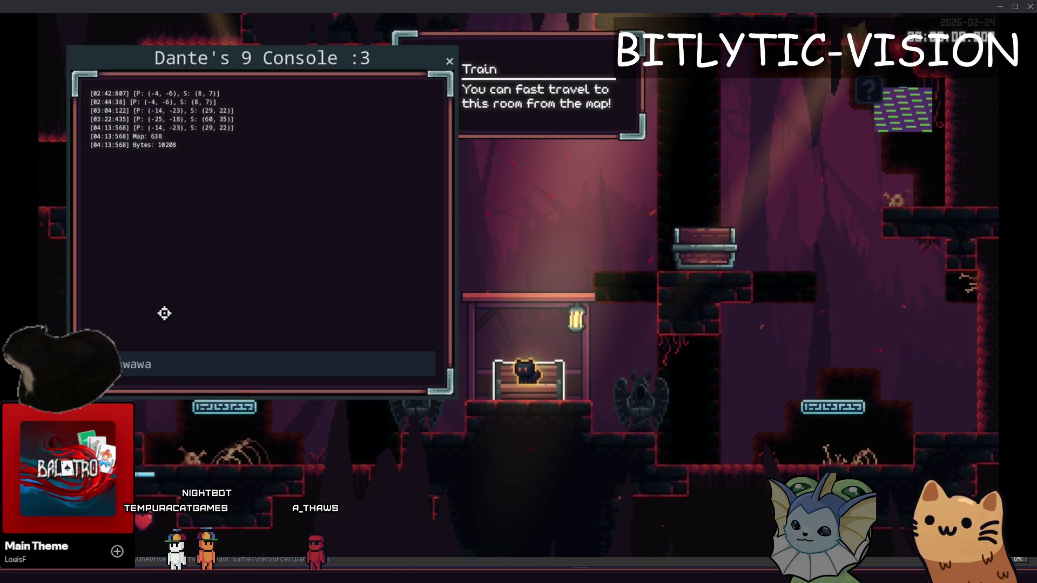
key(super)
text(kcalc)
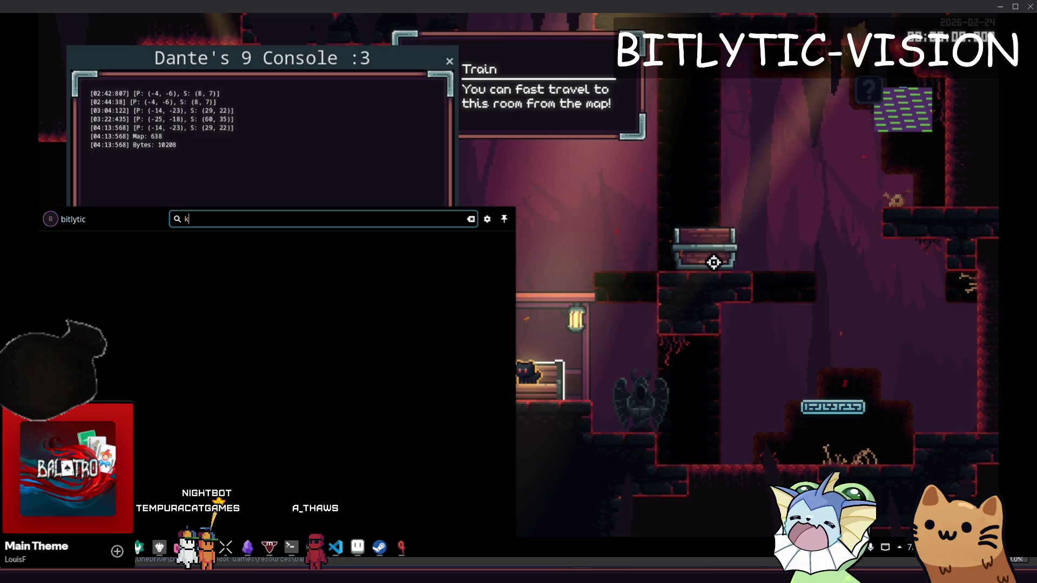
key(Return)
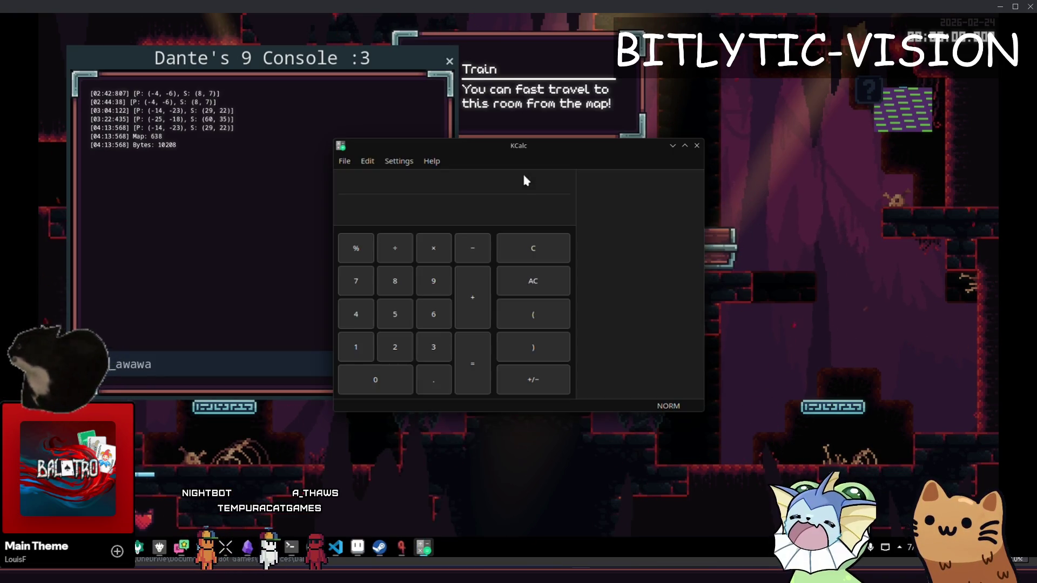
drag(536, 154, 595, 147)
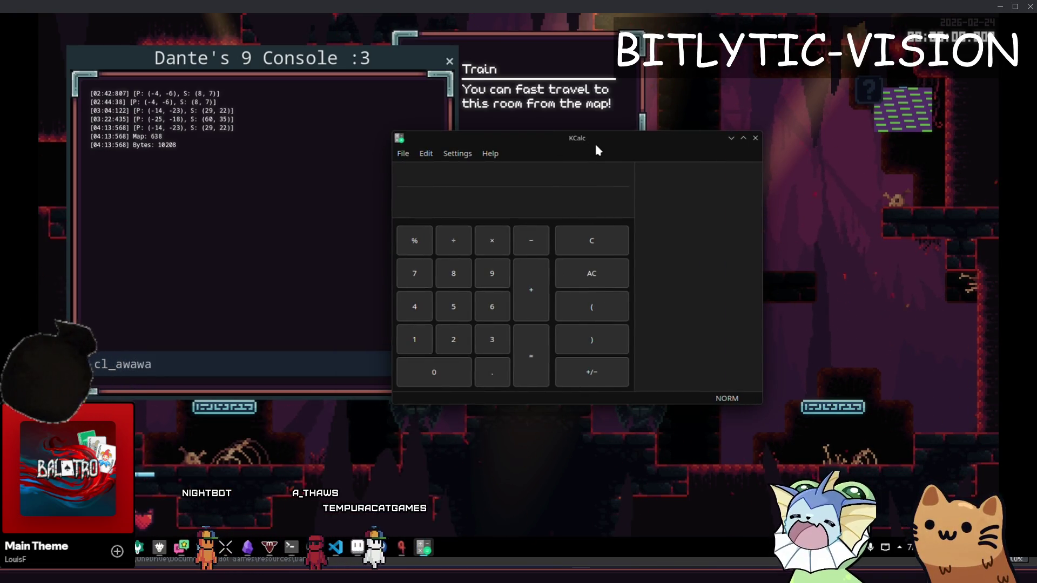
text(638)
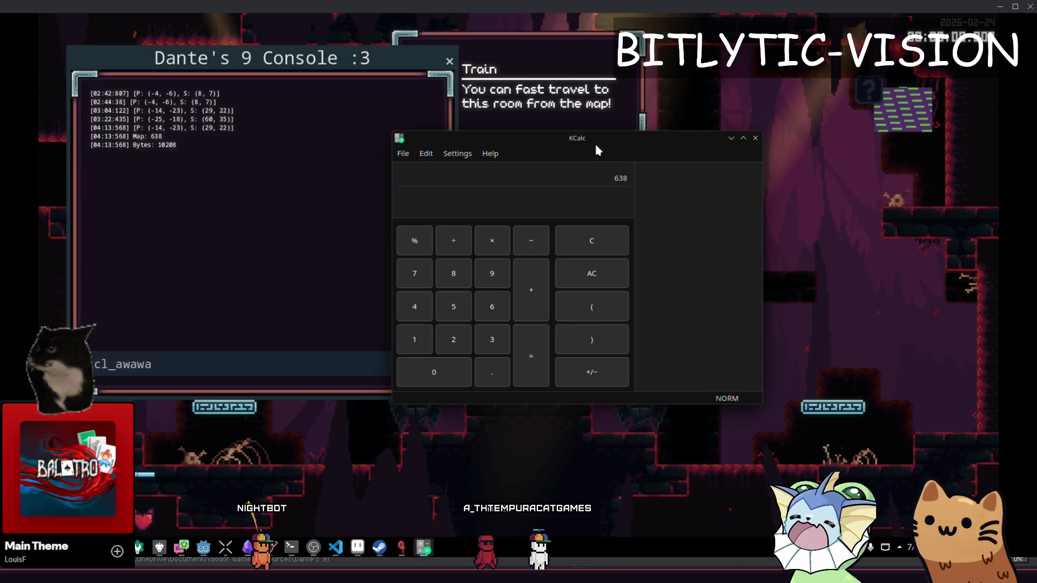
text(*)
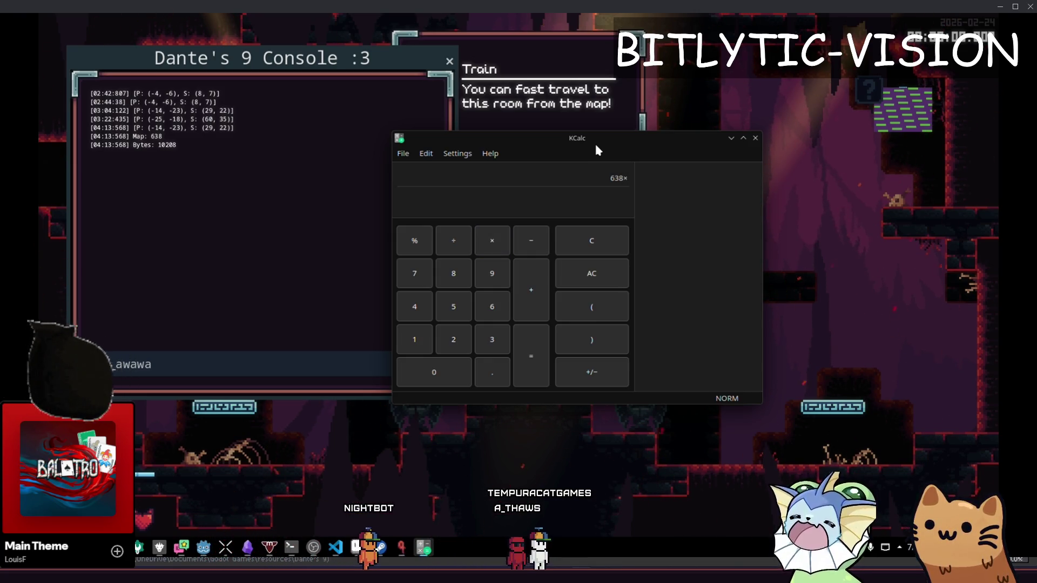
text(4)
key(Return)
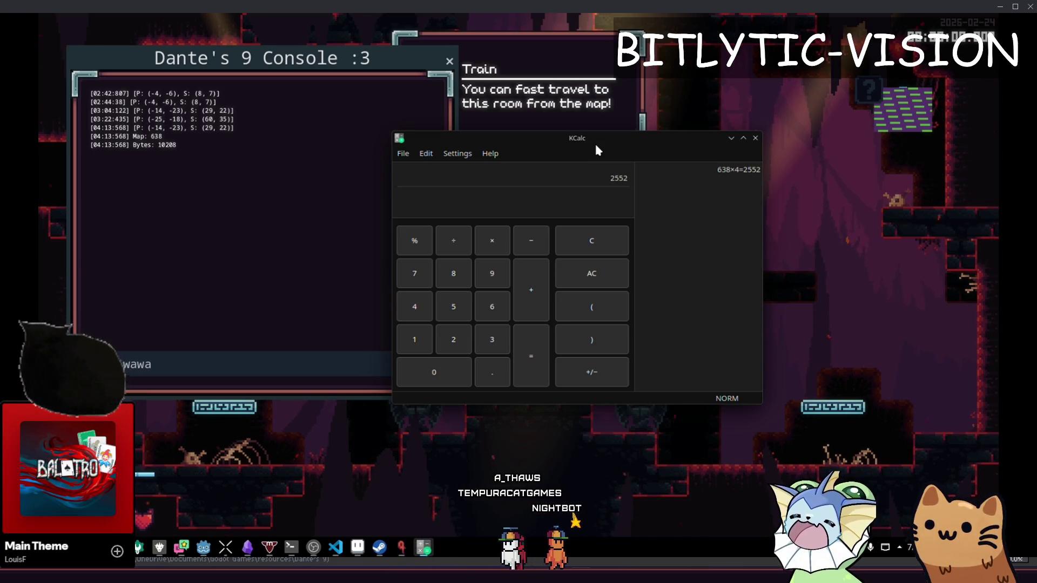
text(*4)
key(Return)
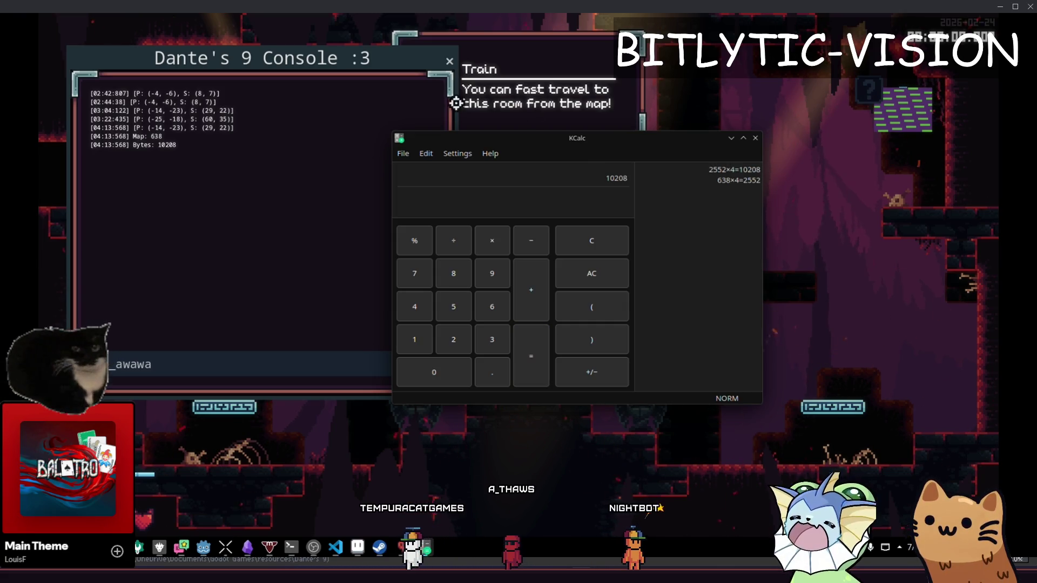
- Close KCalc, highlight the last three console log lines, and go back to minimap_node.gd
key(alt+F4)
drag(115, 127, 234, 153)
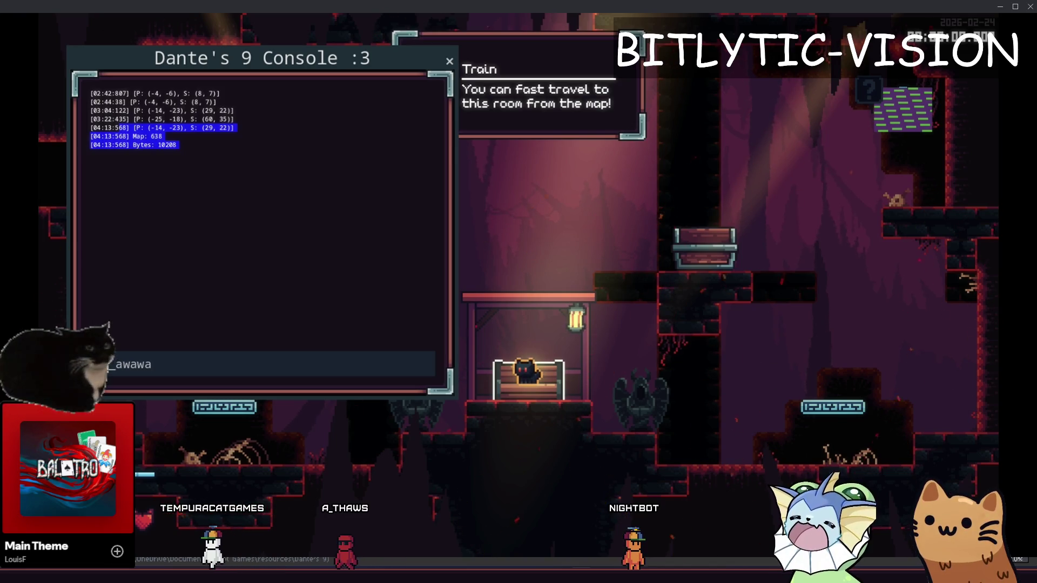
key(alt+Tab)
key(alt+Left)
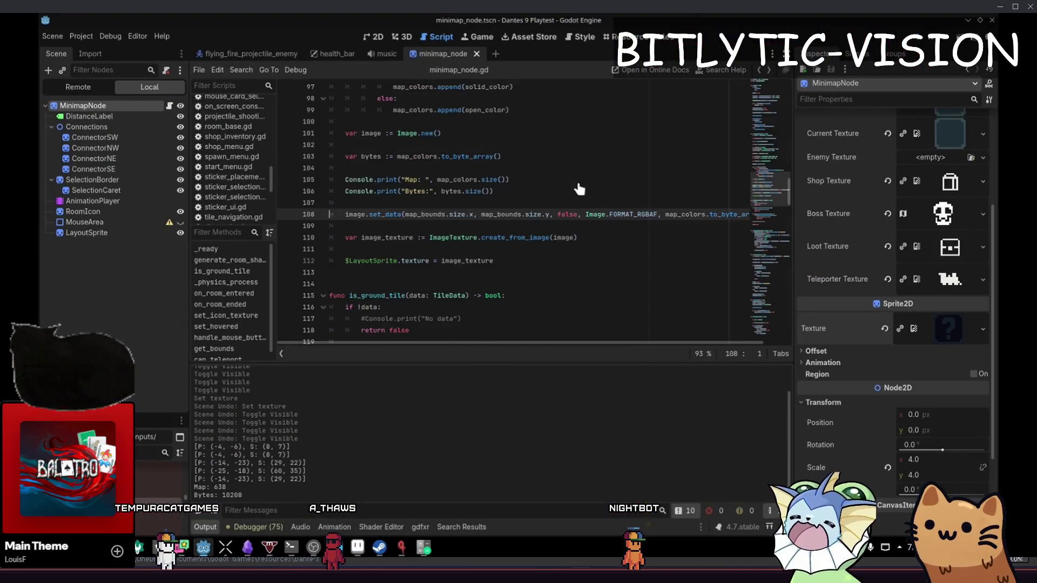
- Move the for y loop above for x, fix both indents, and save minimap_node.gd
click(512, 193)
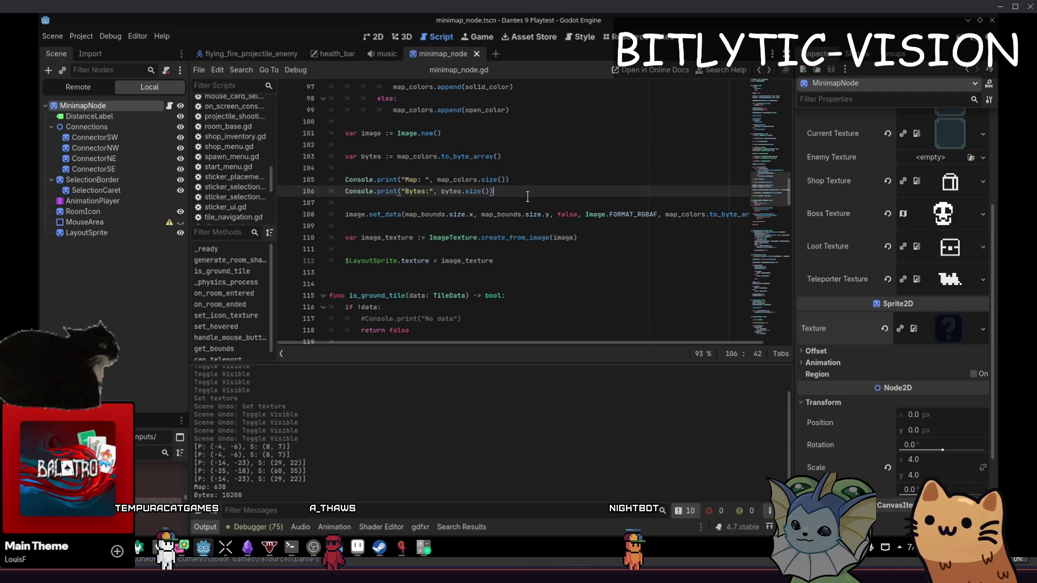
scroll(472, 200, up, 4)
click(476, 191)
key(Home)
key(Home)
scroll(486, 189, down, 3)
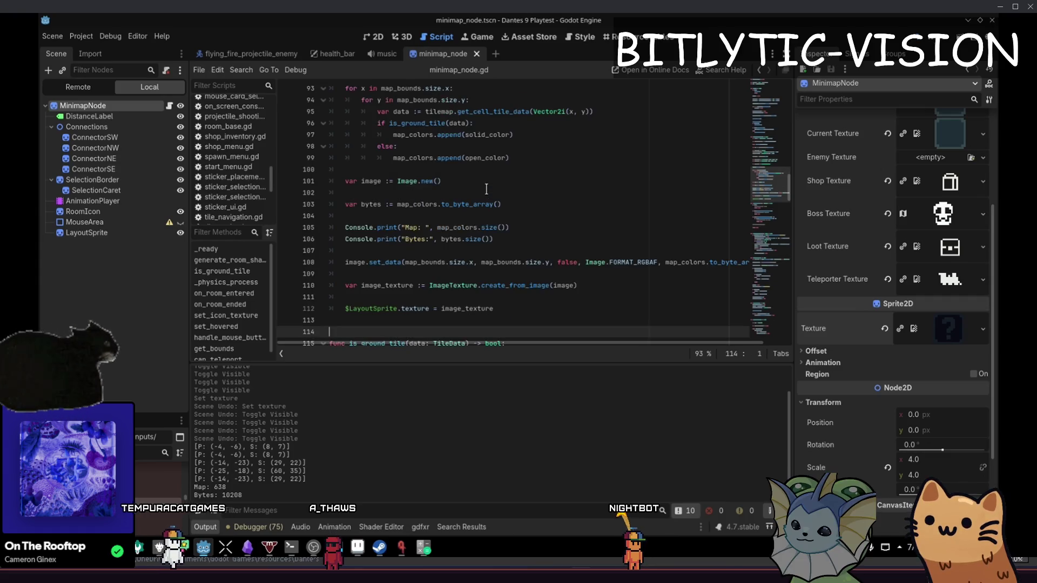
scroll(487, 189, up, 2)
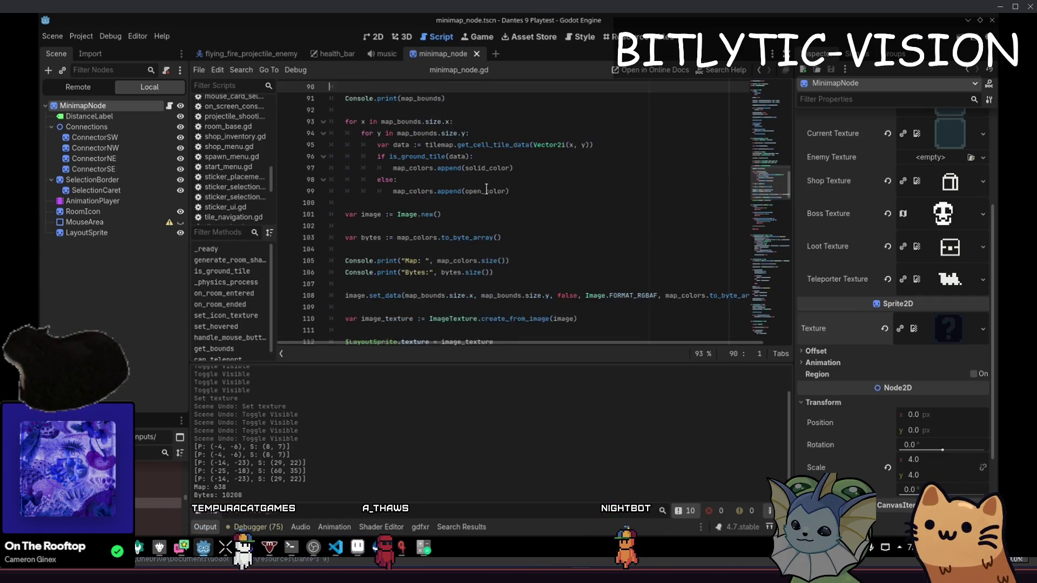
key(alt+Up)
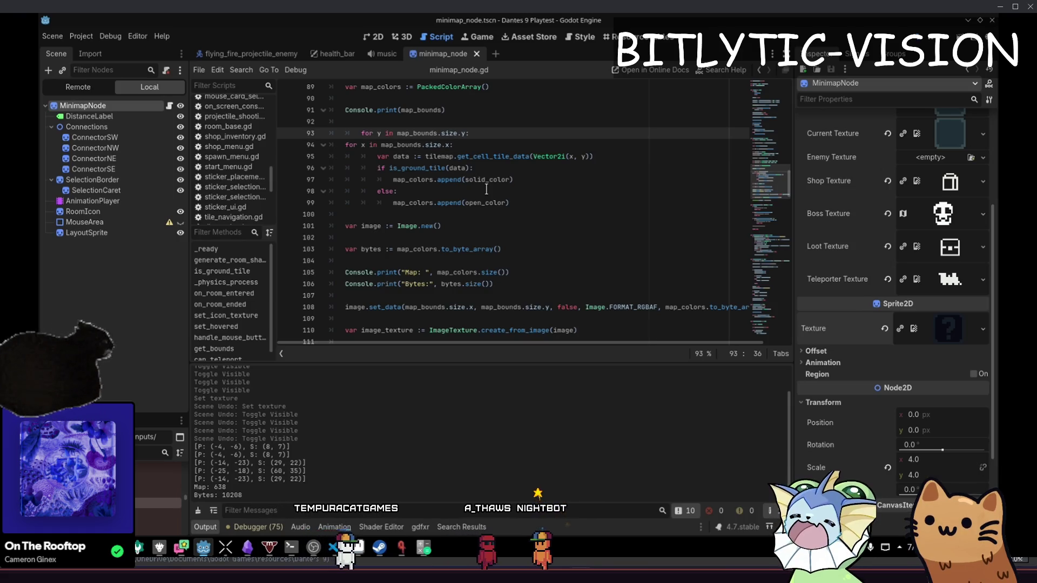
key(shift+Tab)
key(End)
key(Down)
key(Home)
key(Tab)
key(End)
key(ctrl+s)
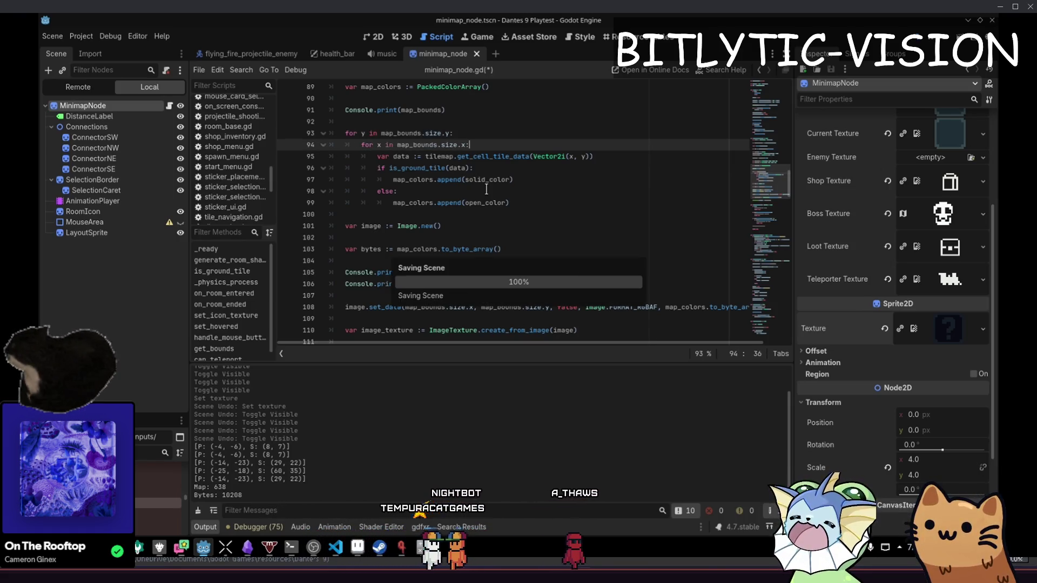
click(403, 550)
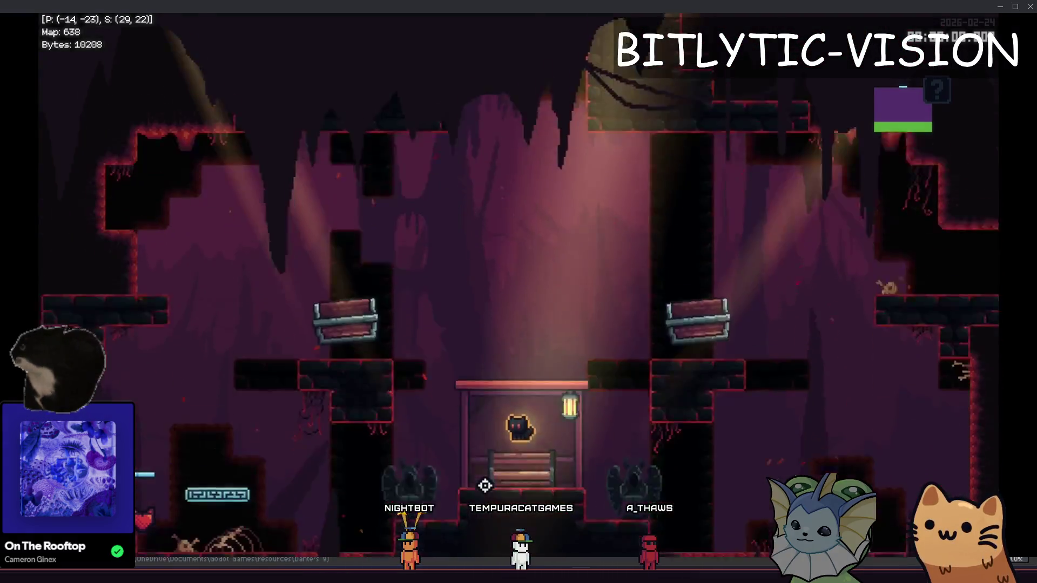
- Open and close the full map in two rooms, then stop the game and scroll back to the bounds setup
key(m)
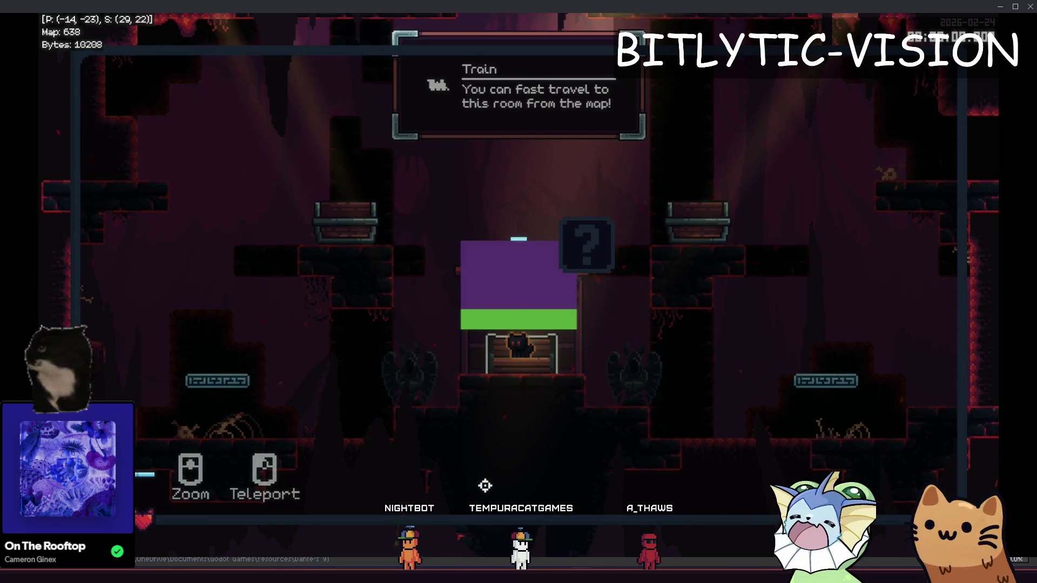
key(m)
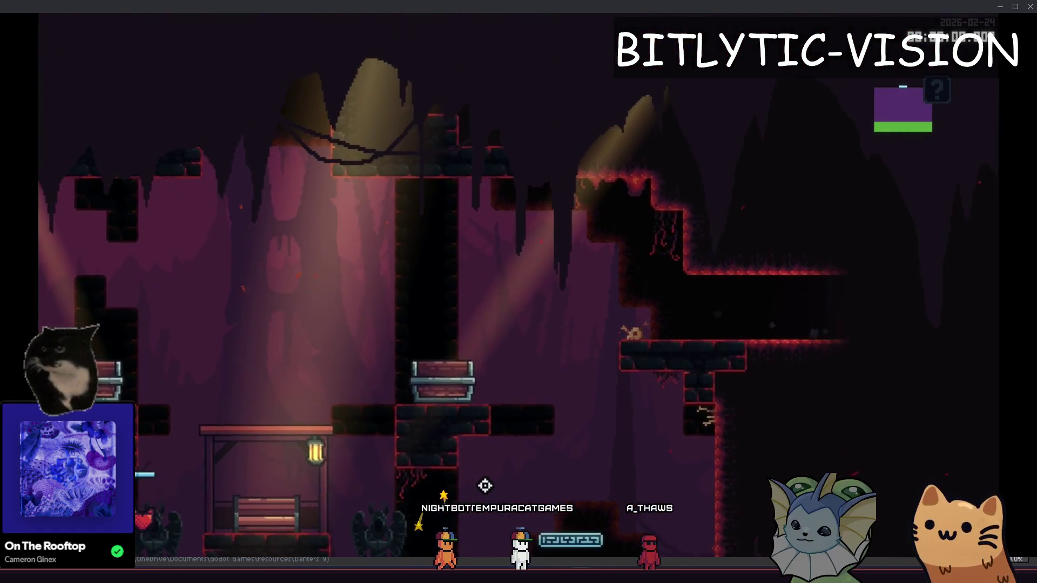
key(m)
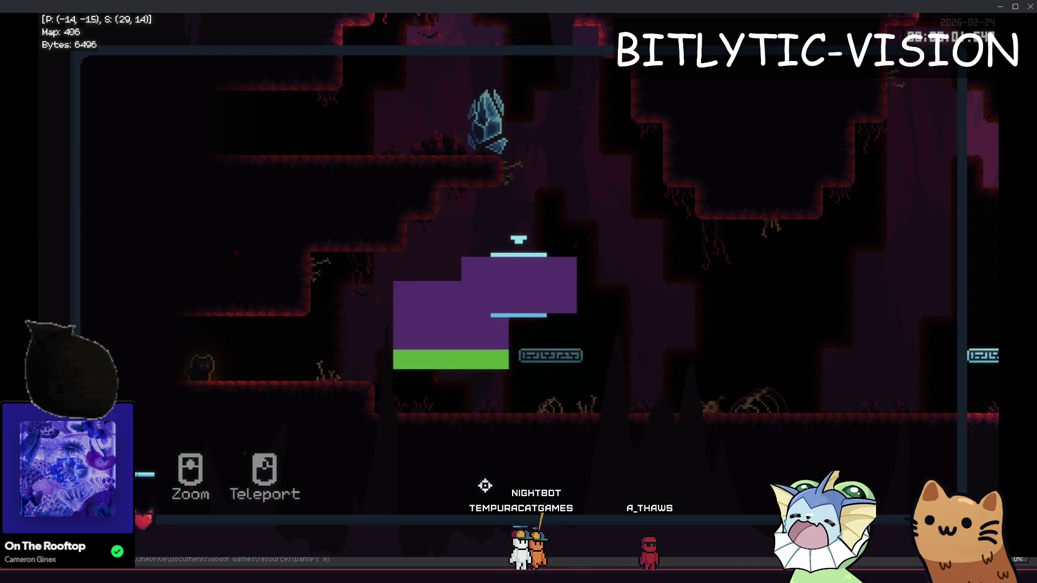
key(m)
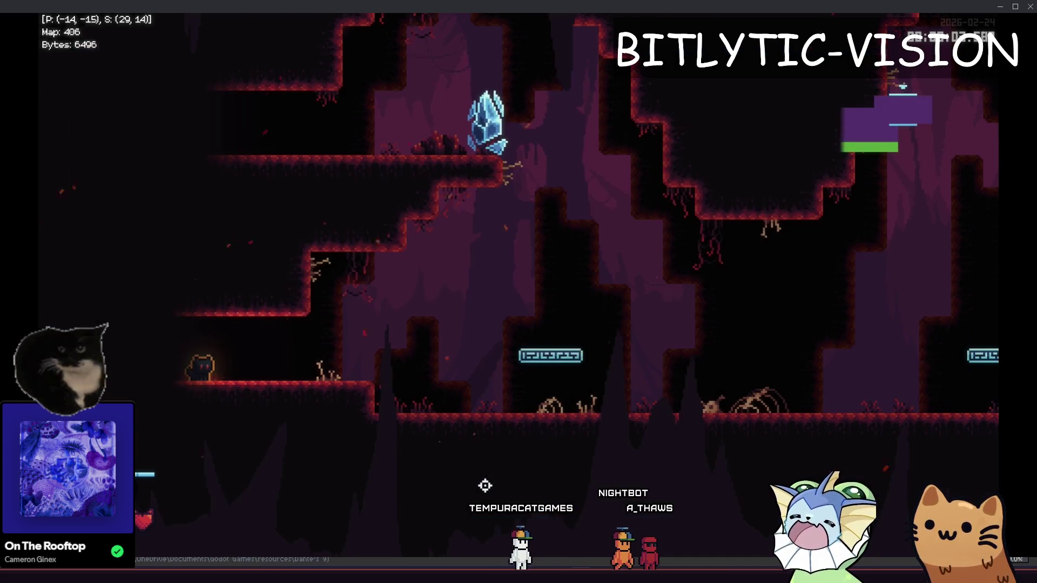
key(F8)
key(Up)
key(Up)
scroll(526, 215, up, 4)
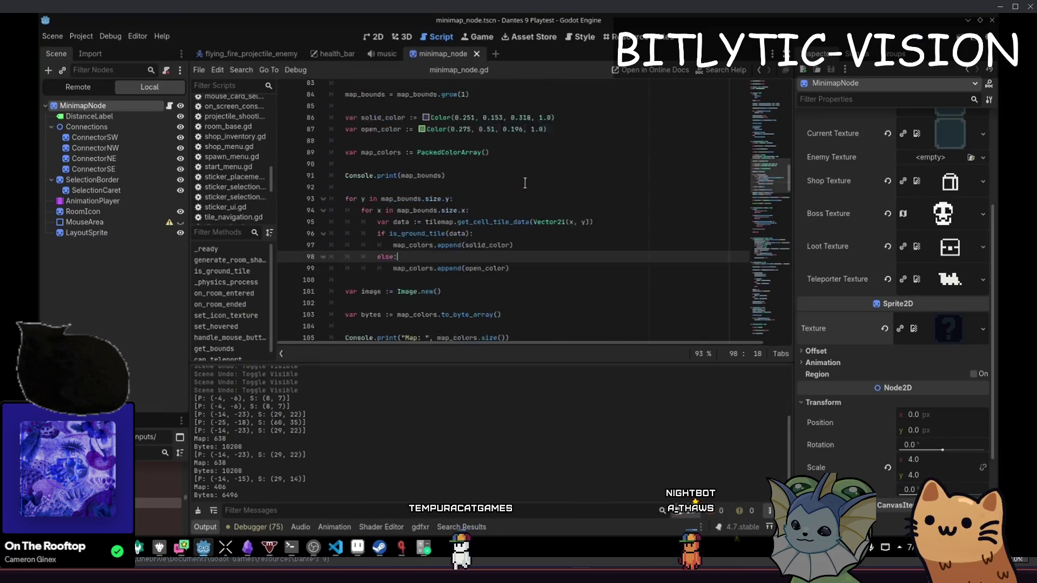
- Change the grow() argument on line 84 to 10, then open and close the full map in-game
click(493, 168)
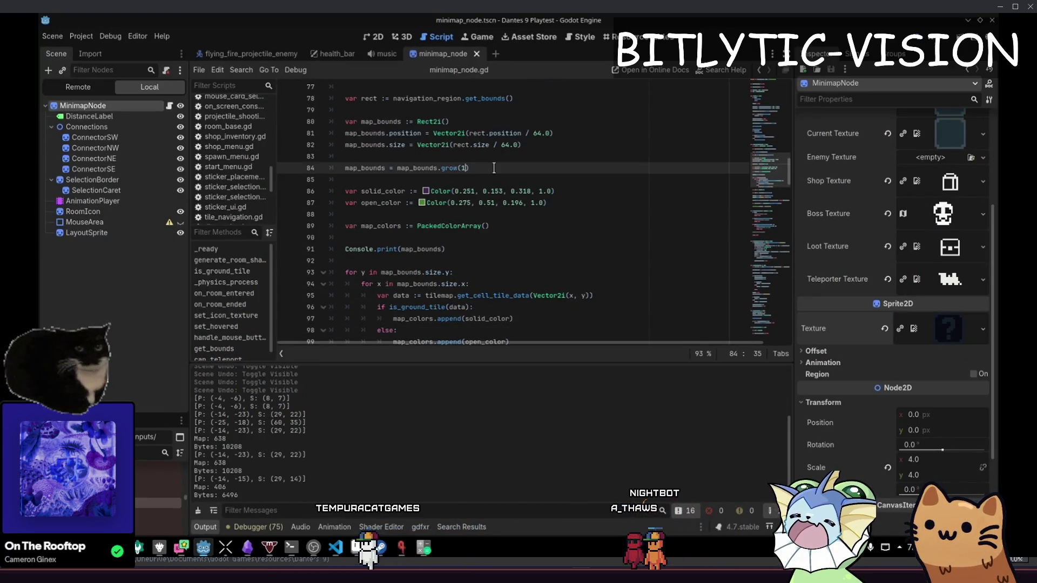
text(10)
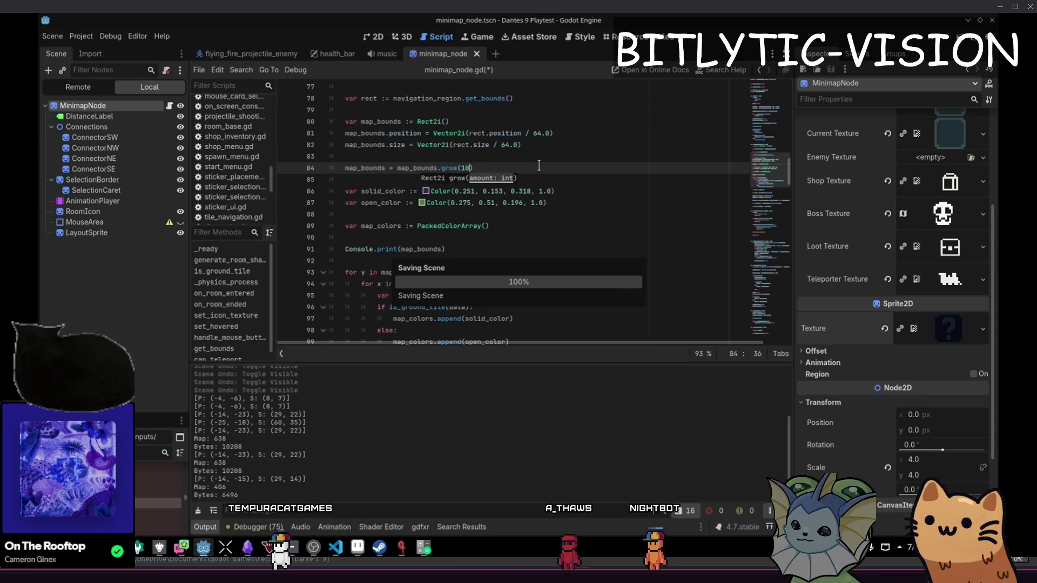
click(427, 549)
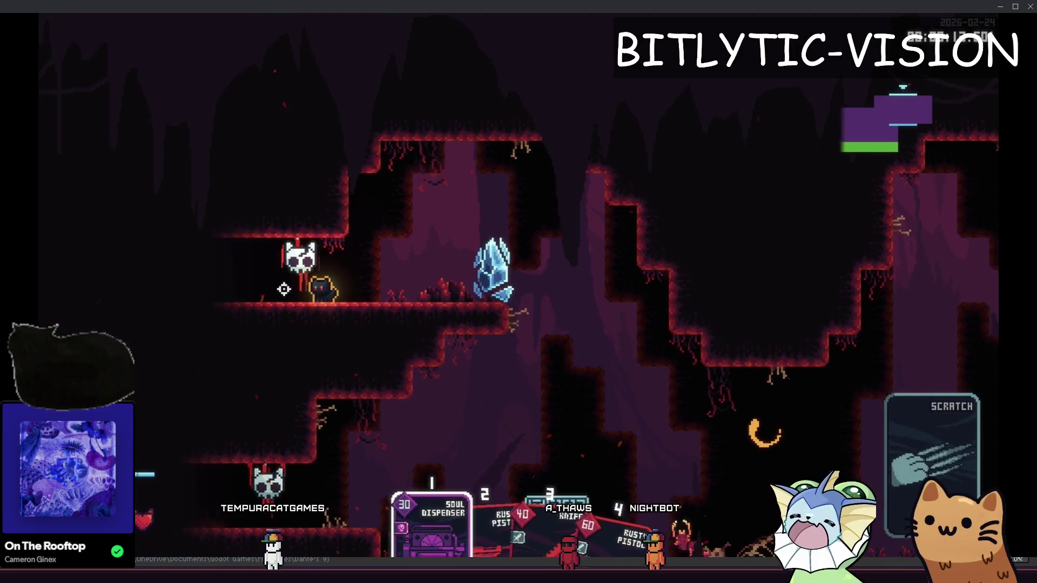
key(m)
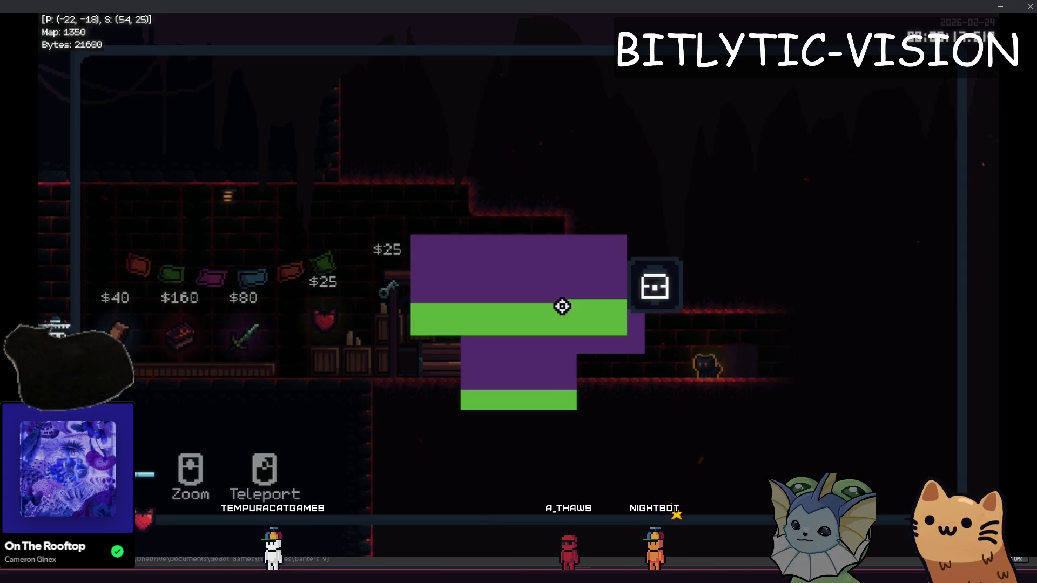
key(m)
- Teleport to the Train room via the F1 debug menu, view the full map, then return to the editor
key(F1)
key(Return)
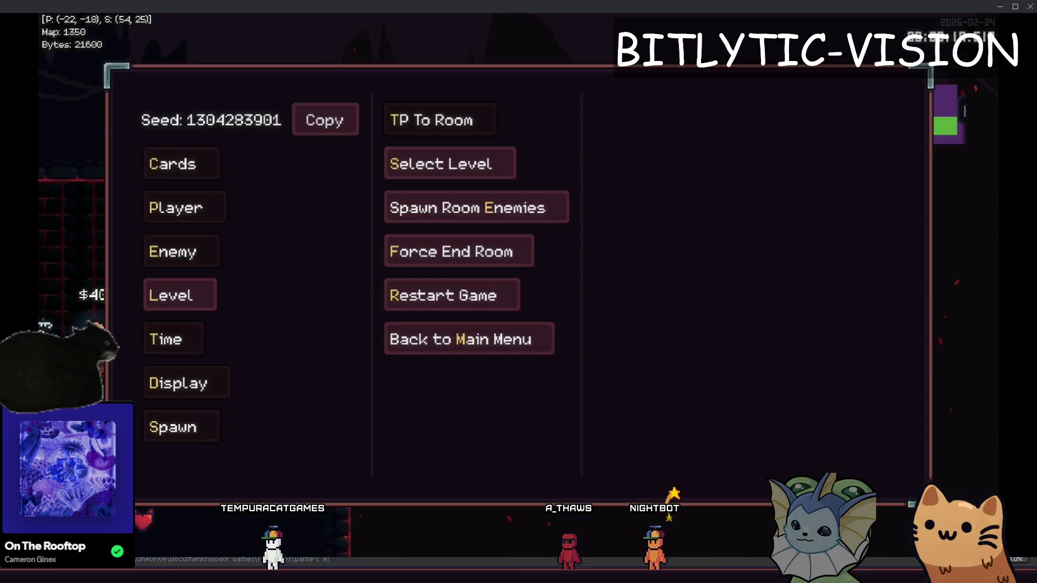
key(Return)
key(m)
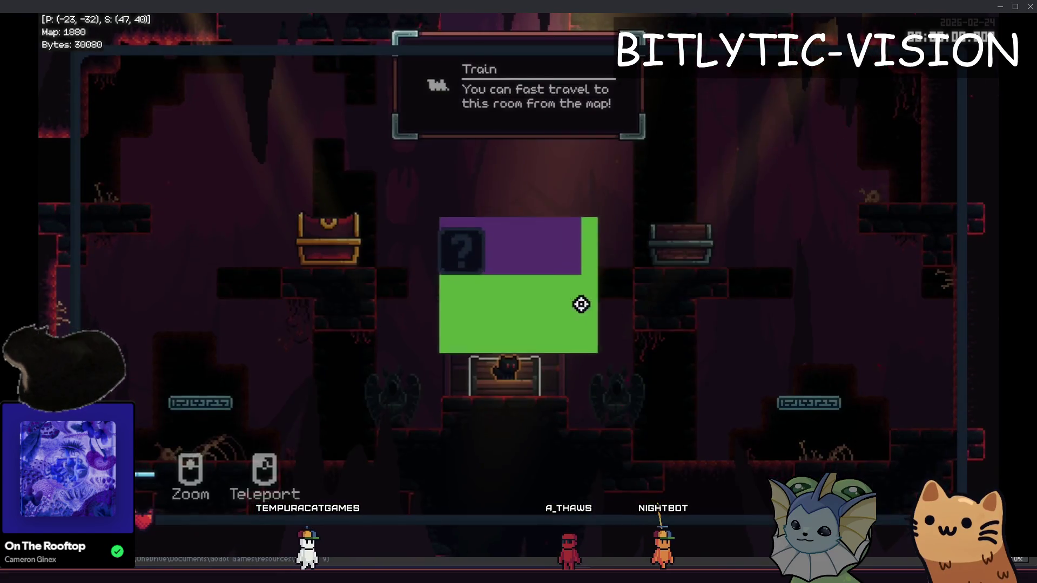
key(m)
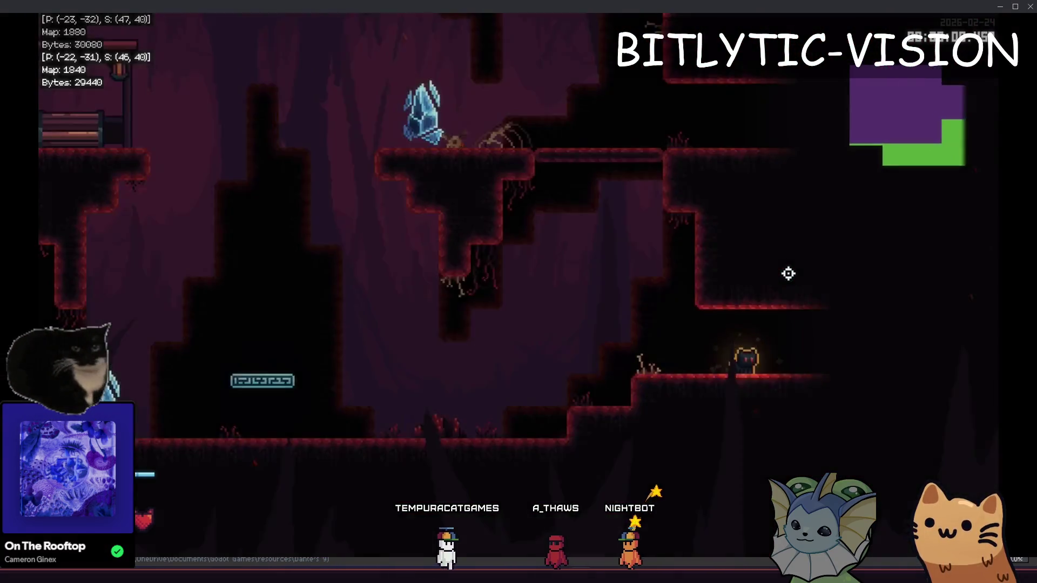
key(m)
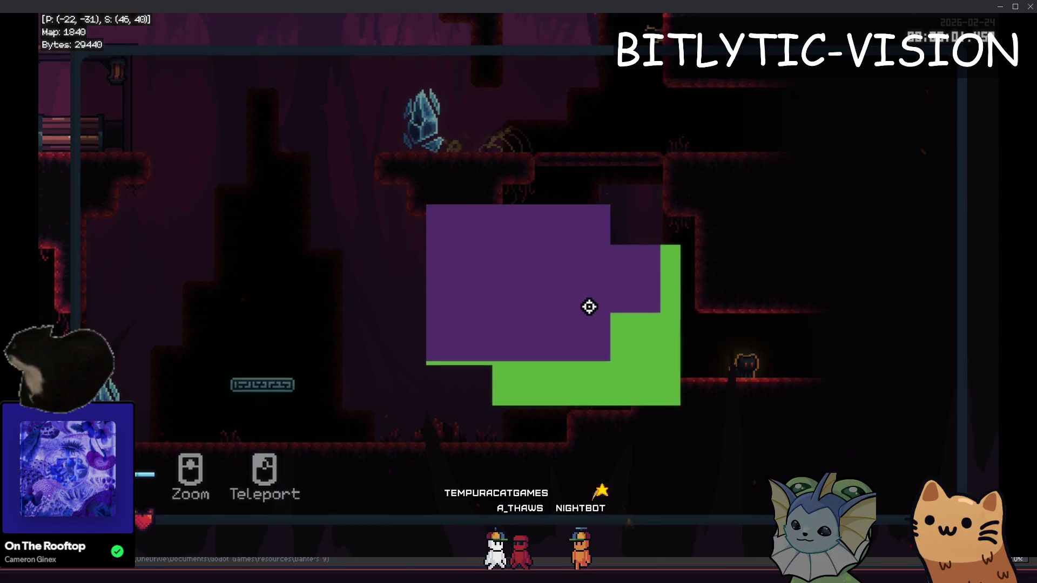
key(m)
key(alt+Tab)
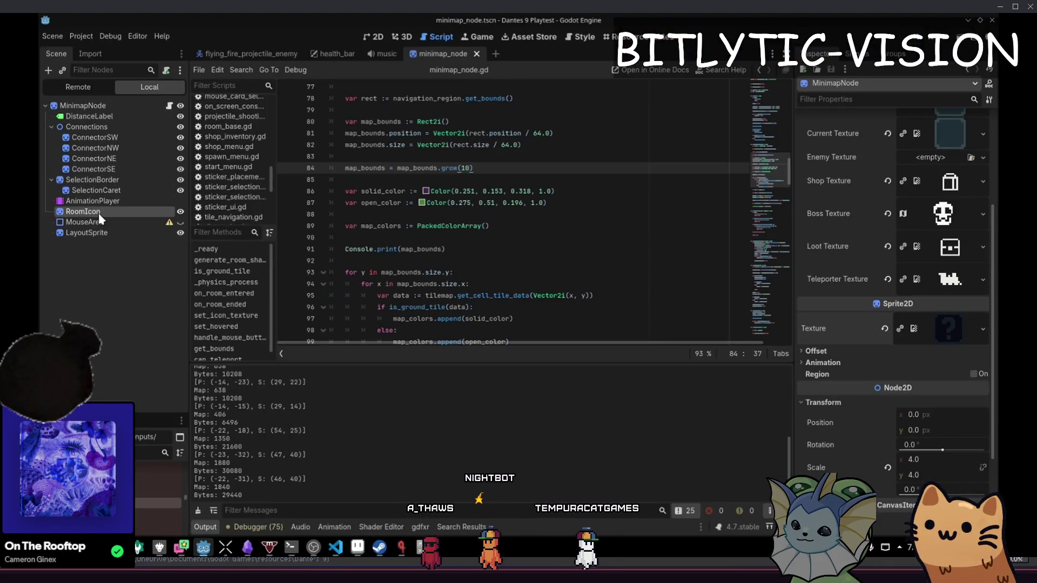
- Set LayoutSprite's Transform scale to 0.25 on both x and y
click(101, 235)
click(864, 198)
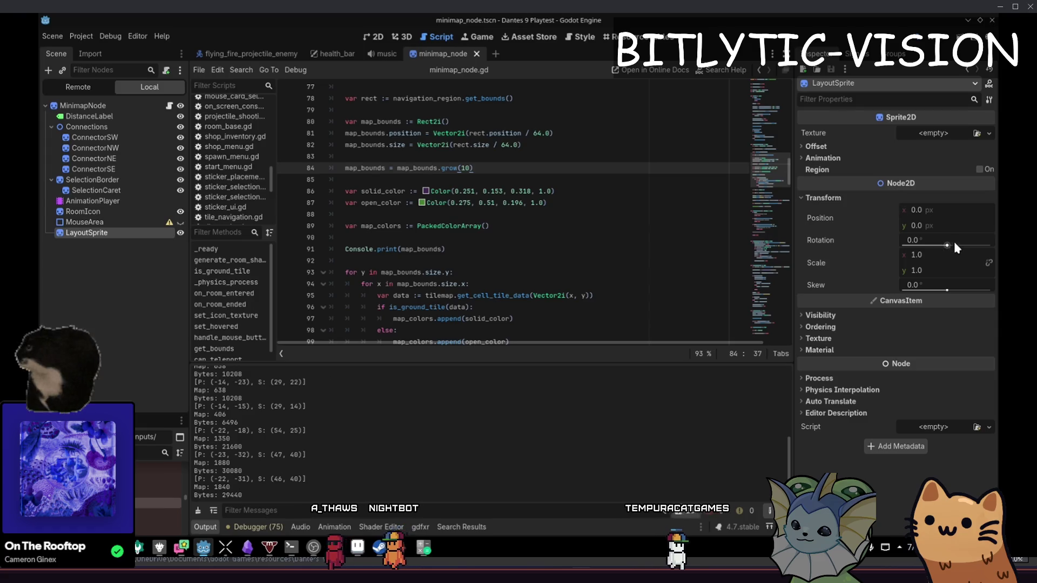
click(945, 255)
text(0.25)
key(Return)
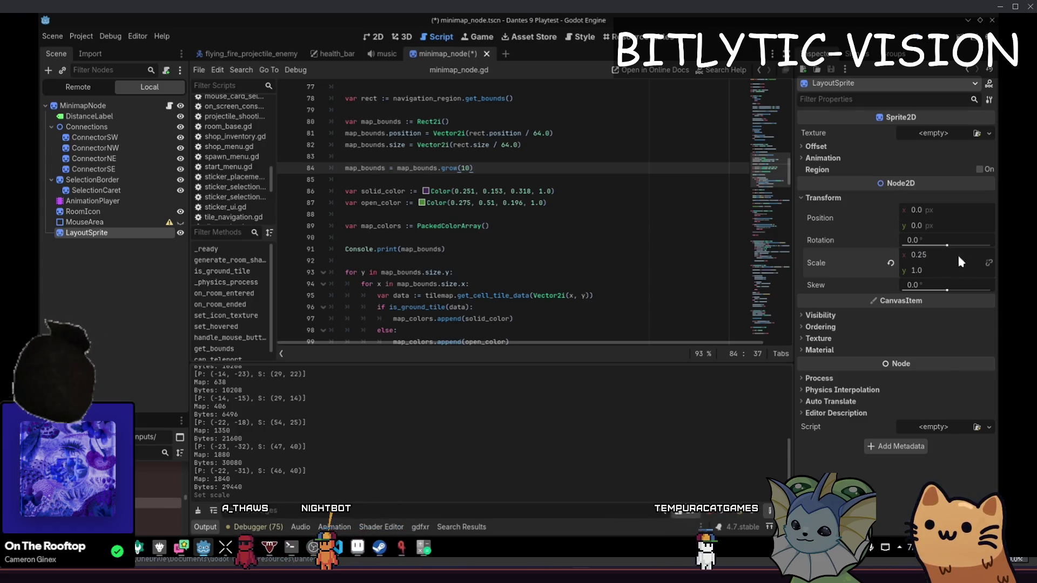
click(950, 271)
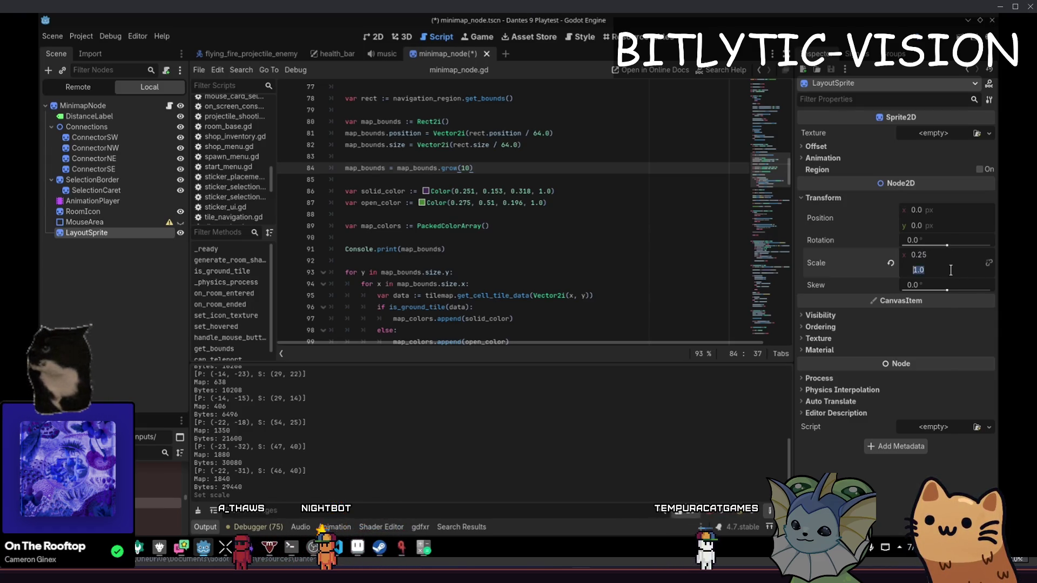
text(0.25)
- Run the game, stop it, and relaunch it with the quarter-scale minimap
key(F5)
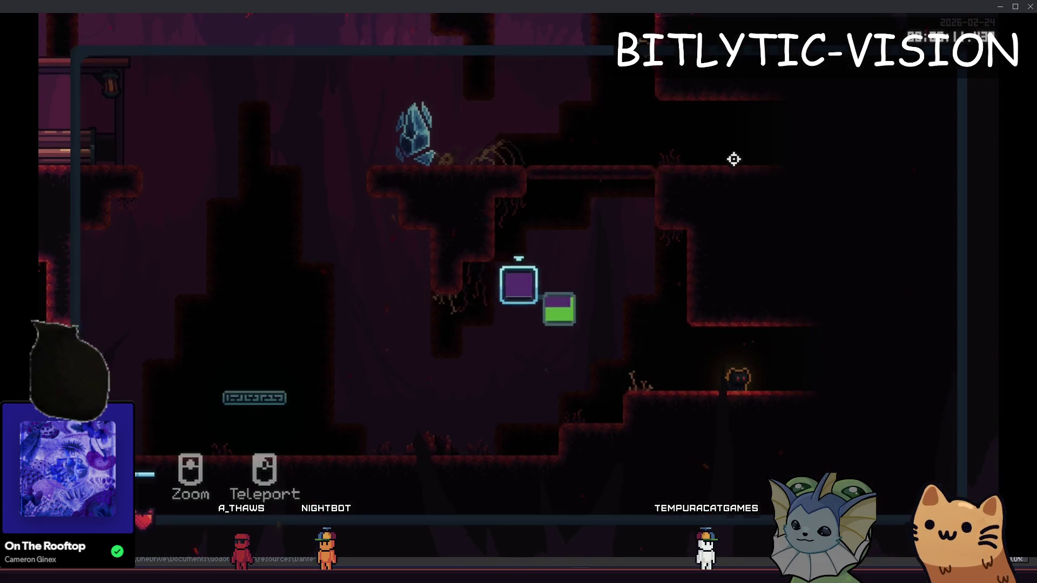
key(F8)
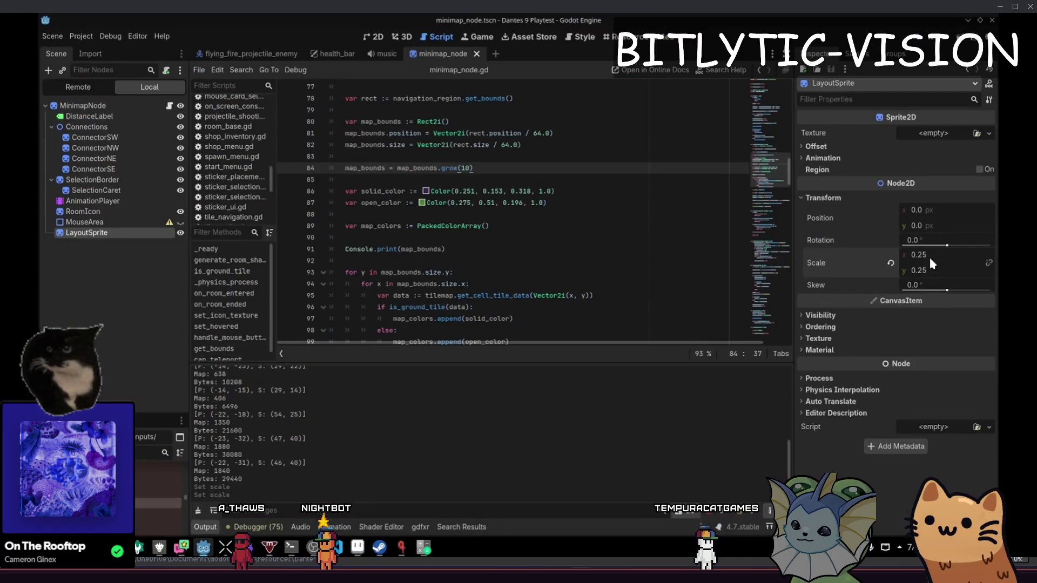
key(F5)
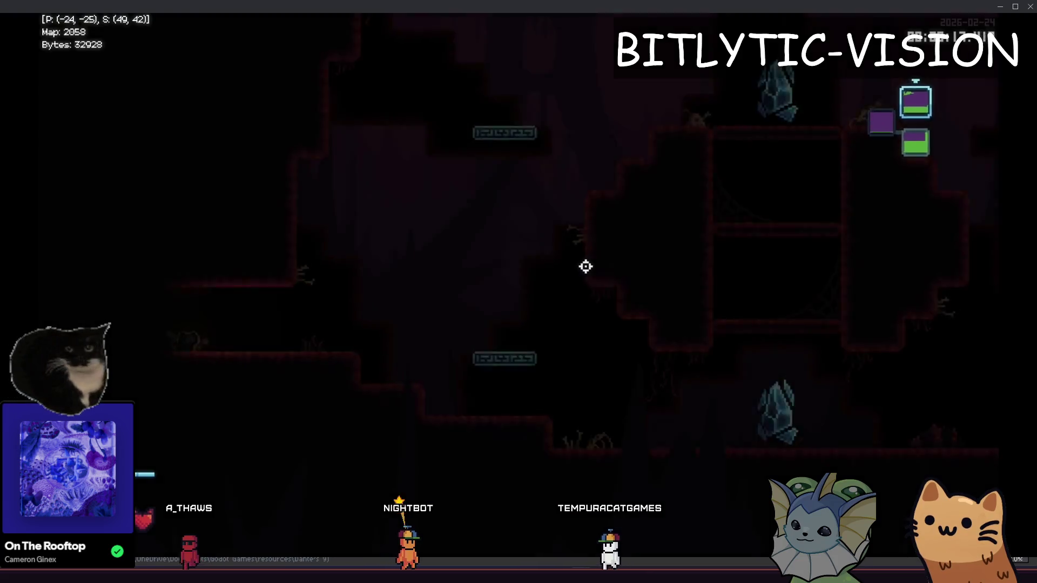
- Open the full map, zoom in on the quarter-scale room icons, then close the game
key(m)
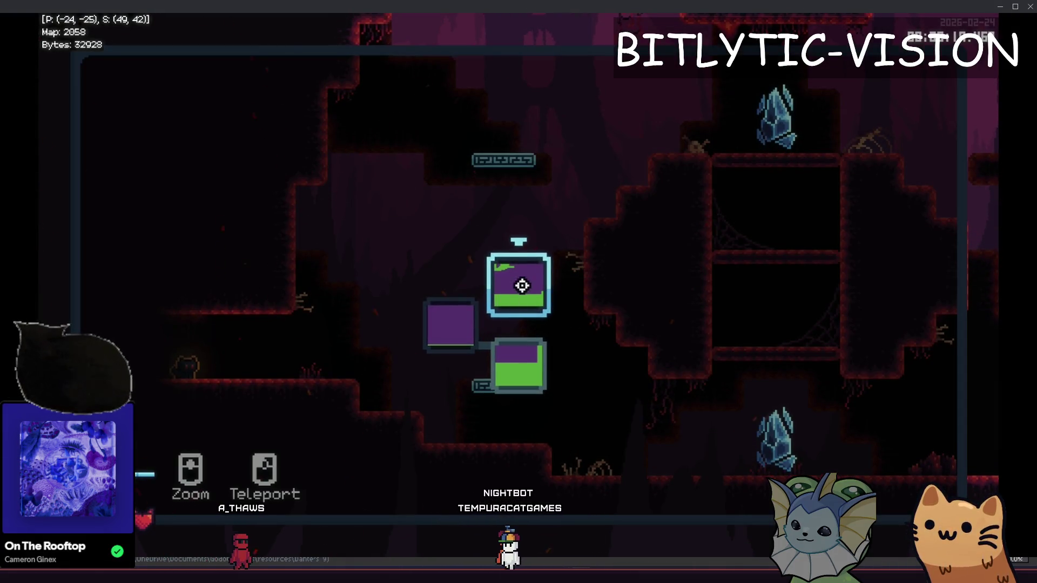
scroll(521, 277, up, 3)
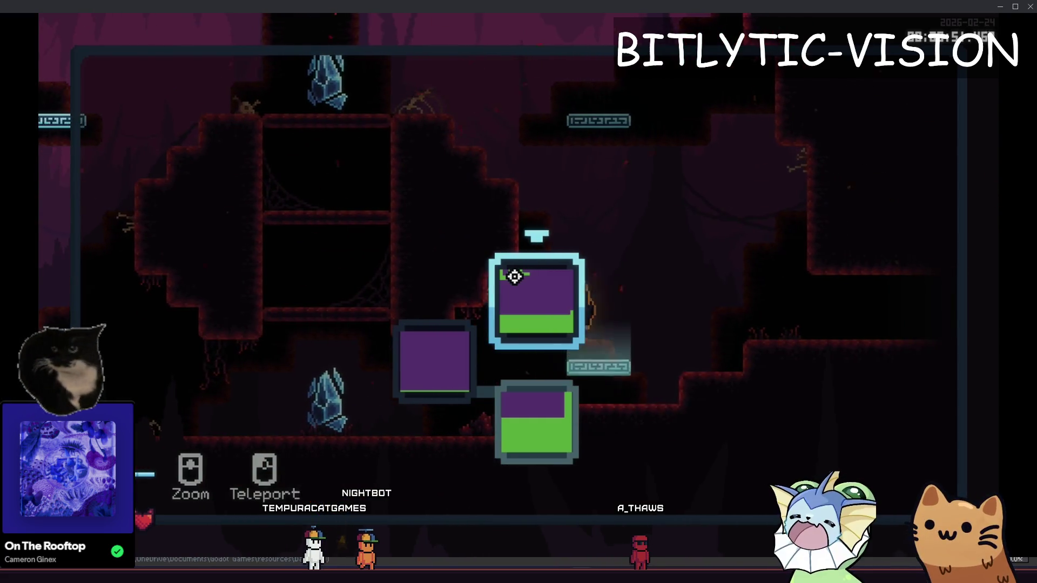
key(F8)
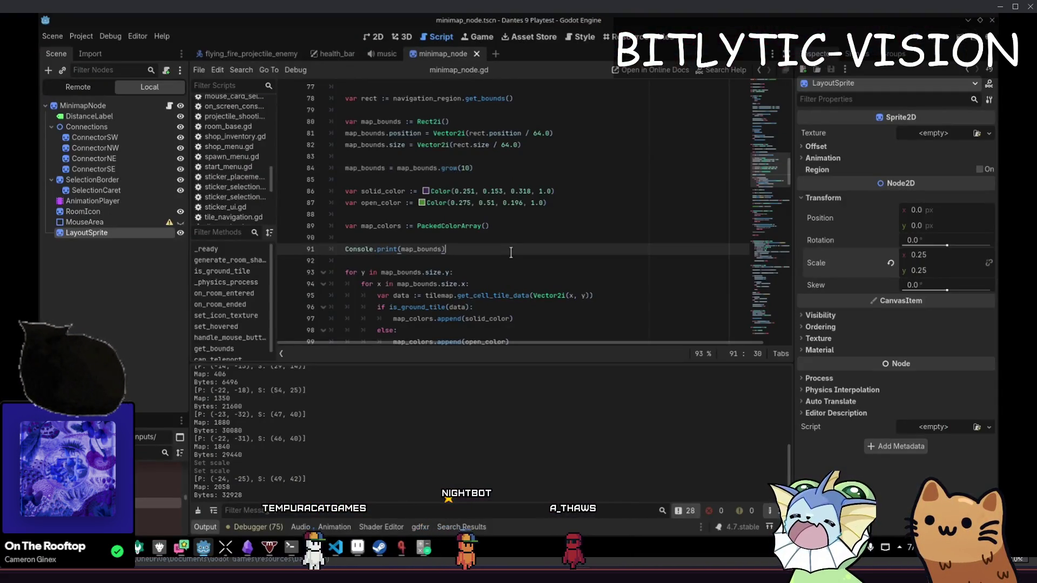
- Add 'var start_pos := map_bounds.position' as a new line 93
key(Down)
key(Down)
key(Down)
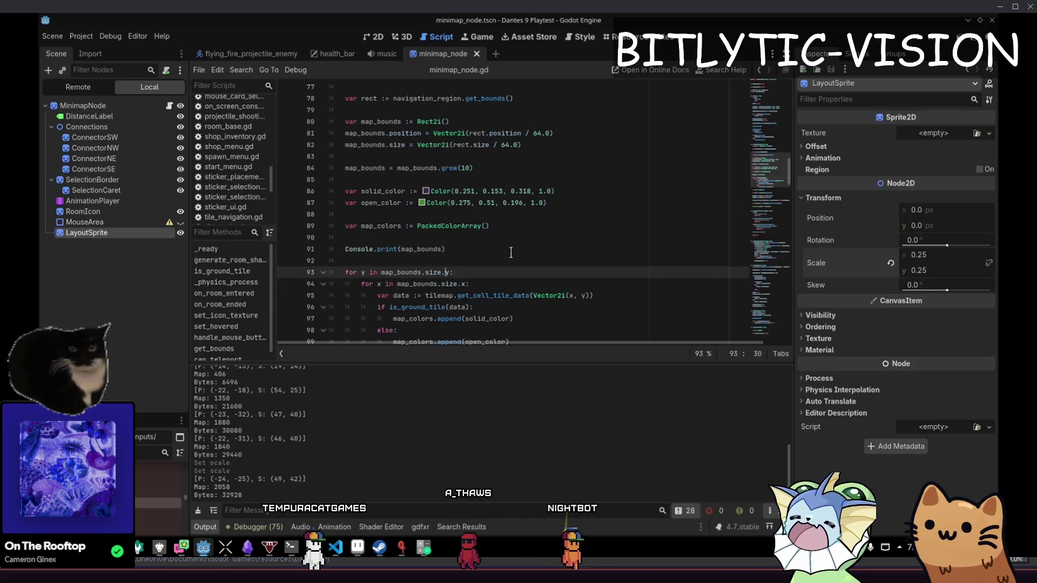
key(Up)
key(Up)
key(Up)
key(Return)
key(Return)
text(var start_pos := map)
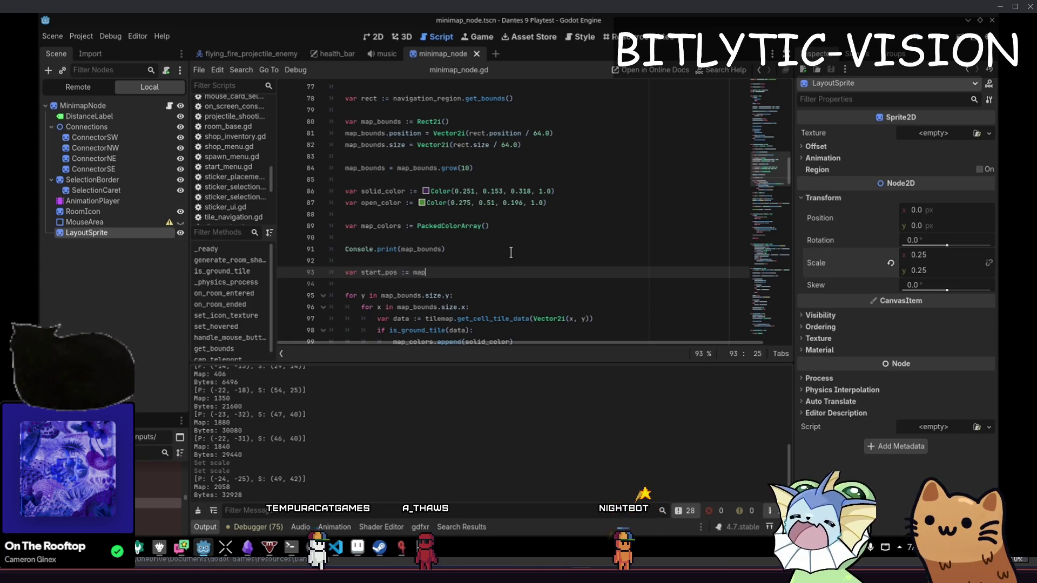
text(_bounds.position)
key(Tab)
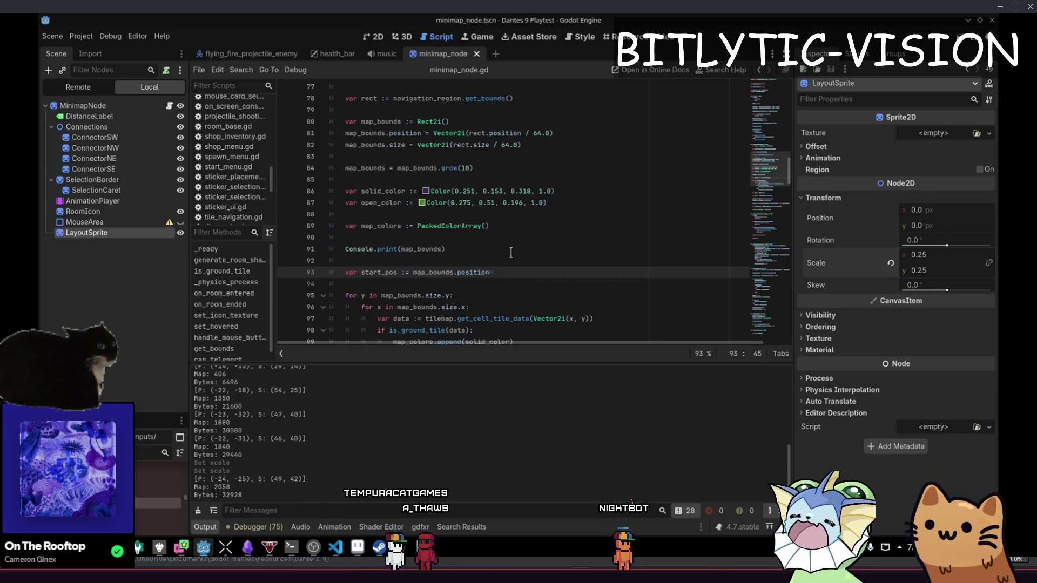
- Offset the get_cell_tile_data lookup by start_pos, then save and run the game
key(Down)
key(Down)
key(Down)
key(ctrl+Left)
text(map_bounds)
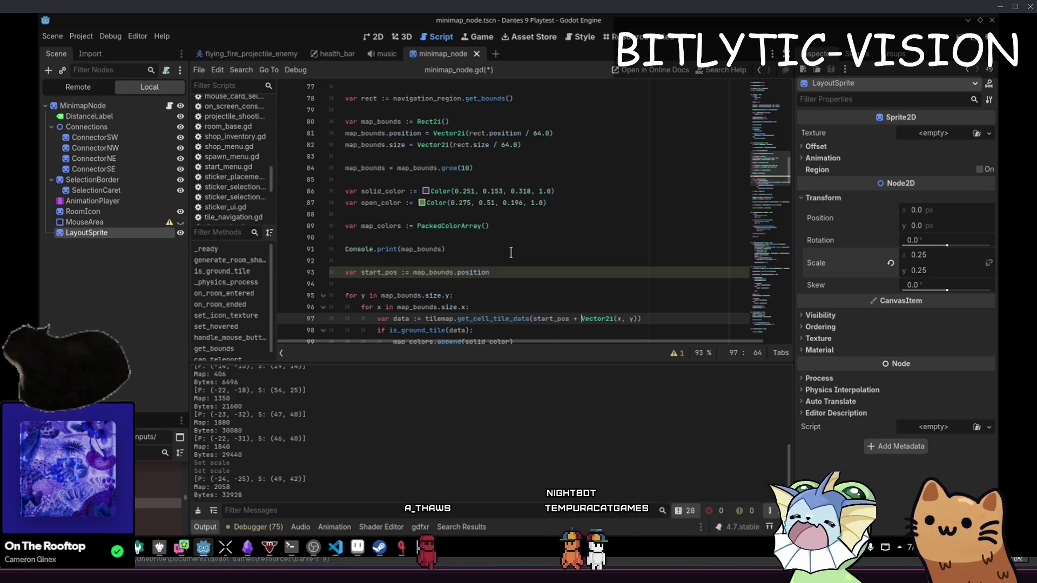
key(ctrl+s)
key(F5)
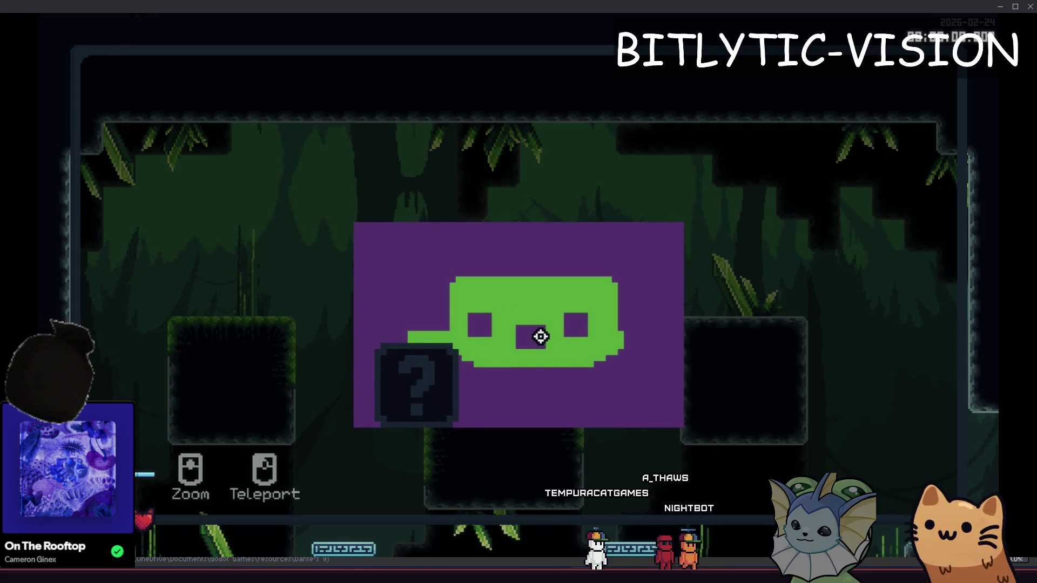
- Right-click a room on the map to teleport there, zoom out, then close the game
right_click(523, 378)
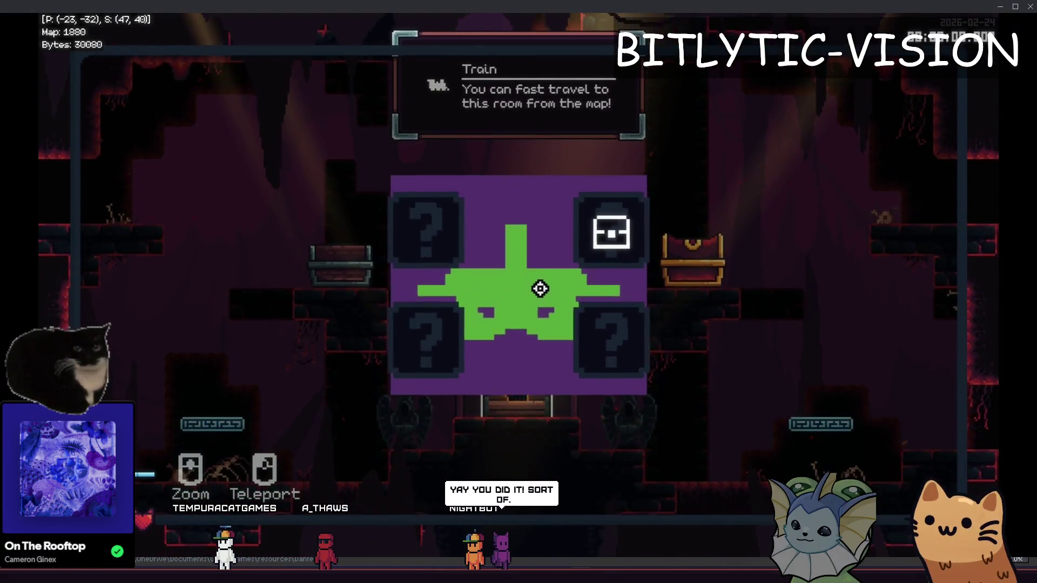
scroll(523, 296, down, 2)
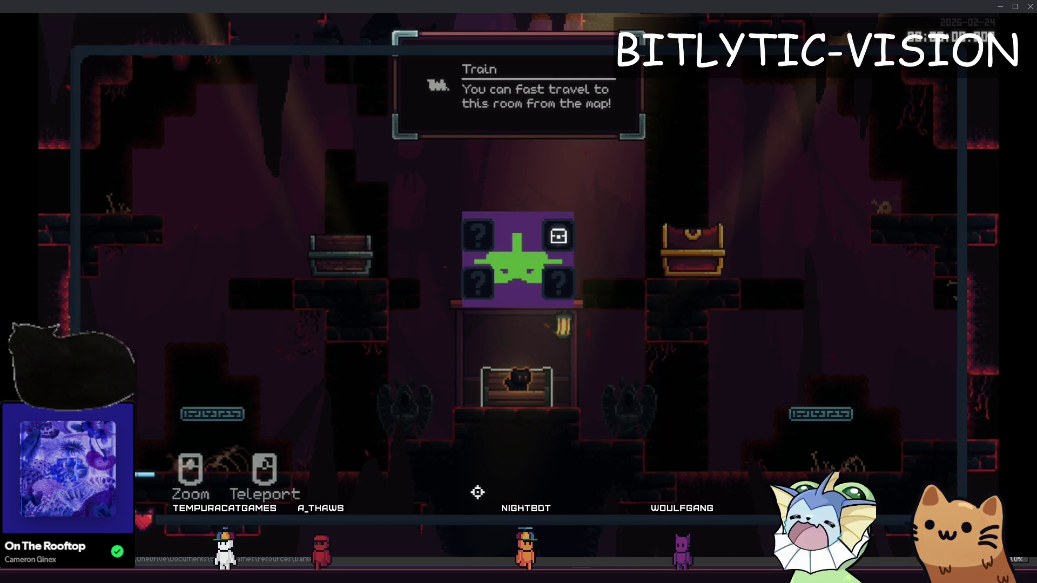
key(F8)
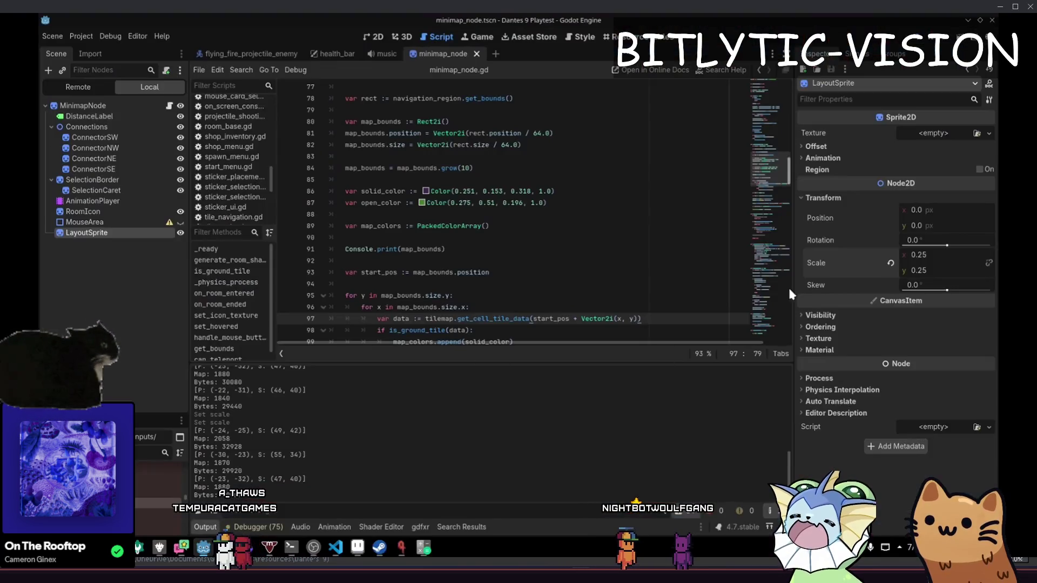
- Commit a horizontal scale of 0.5 and relaunch the game
text(05)
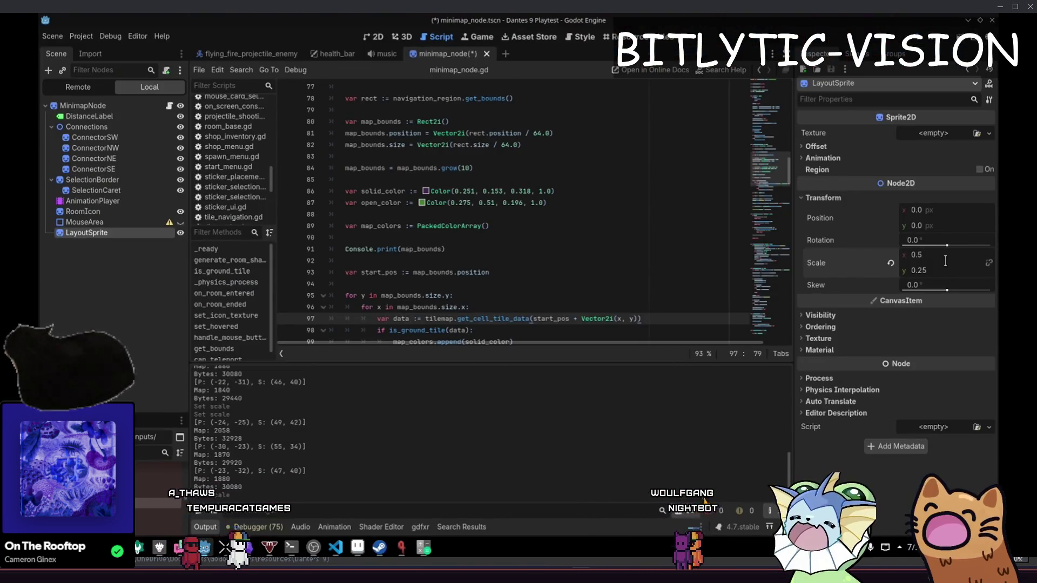
key(Tab)
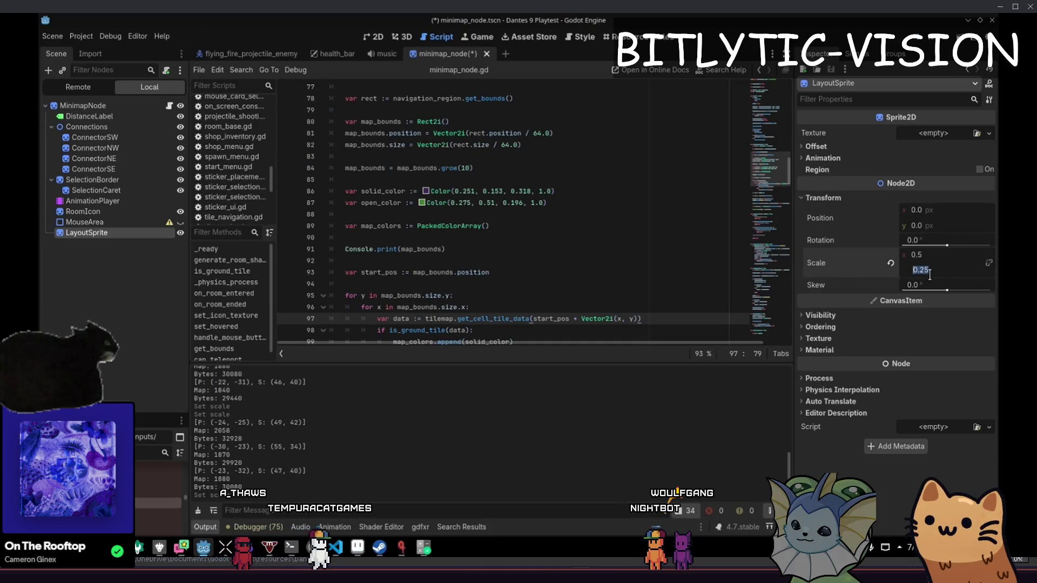
key(F5)
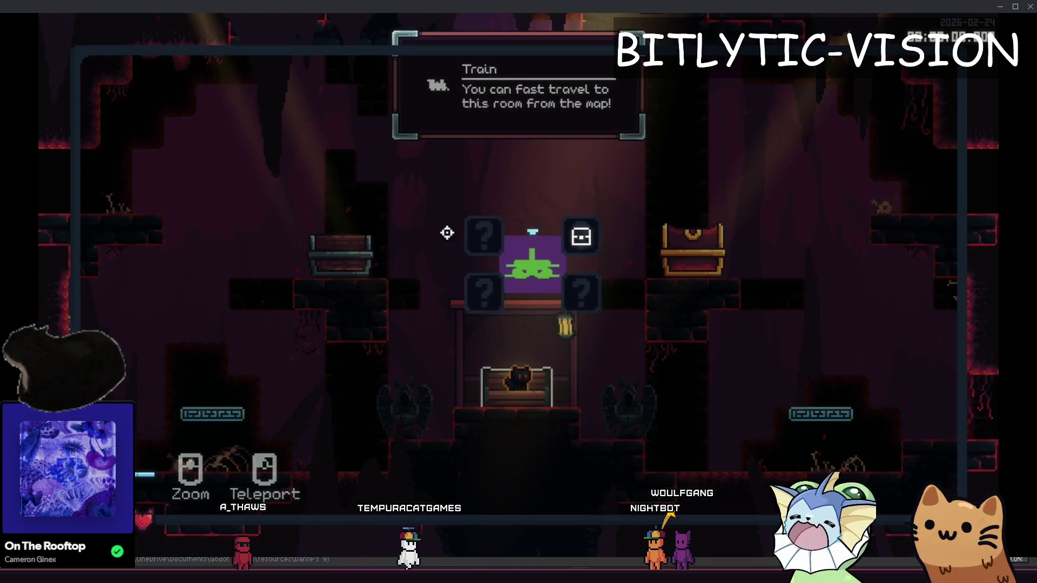
- Enlarge the minimap to the full map, teleport to a chosen room, and zoom the reopened map
click(486, 248)
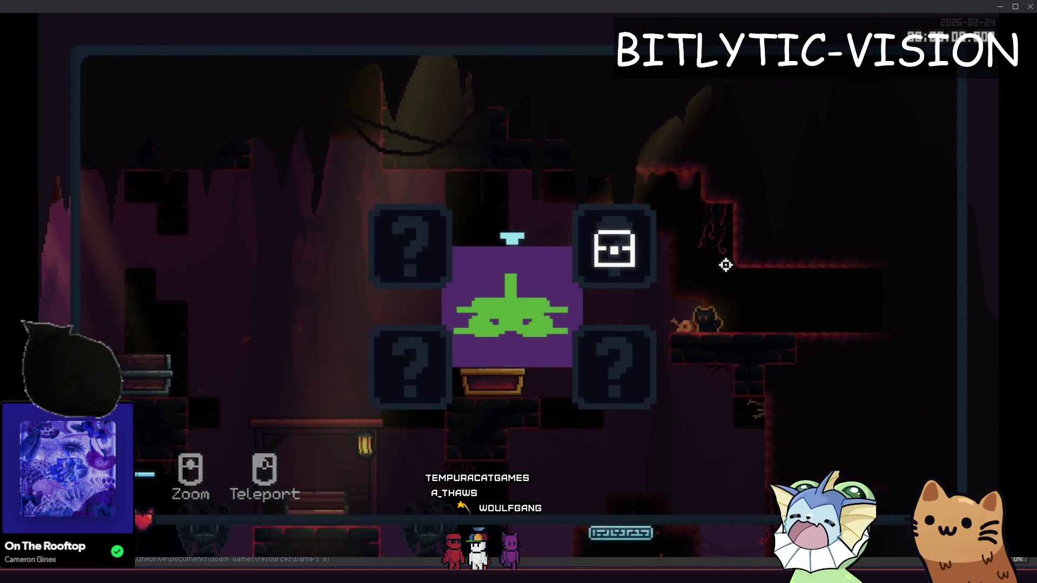
click(723, 266)
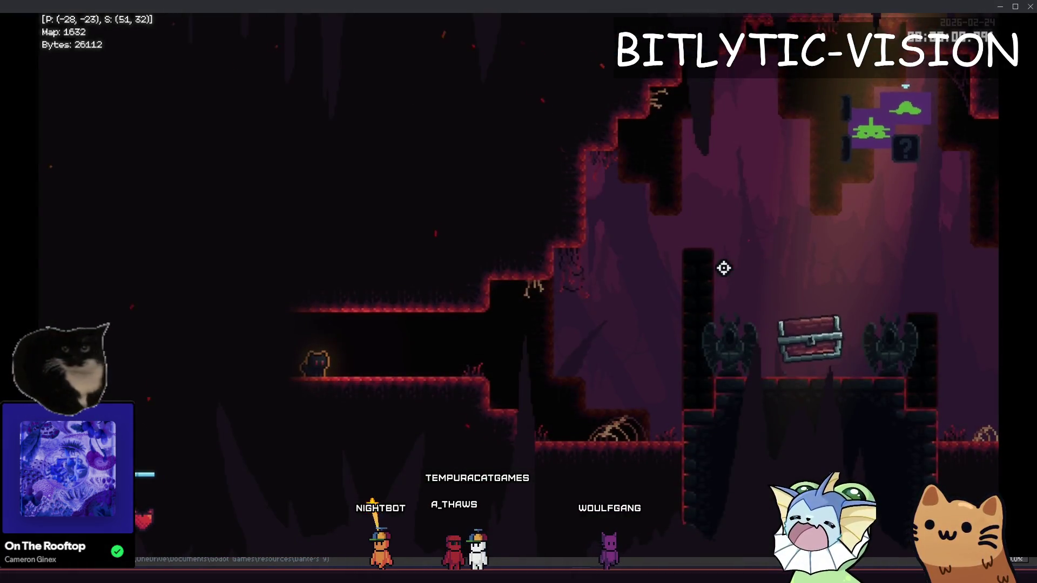
key(m)
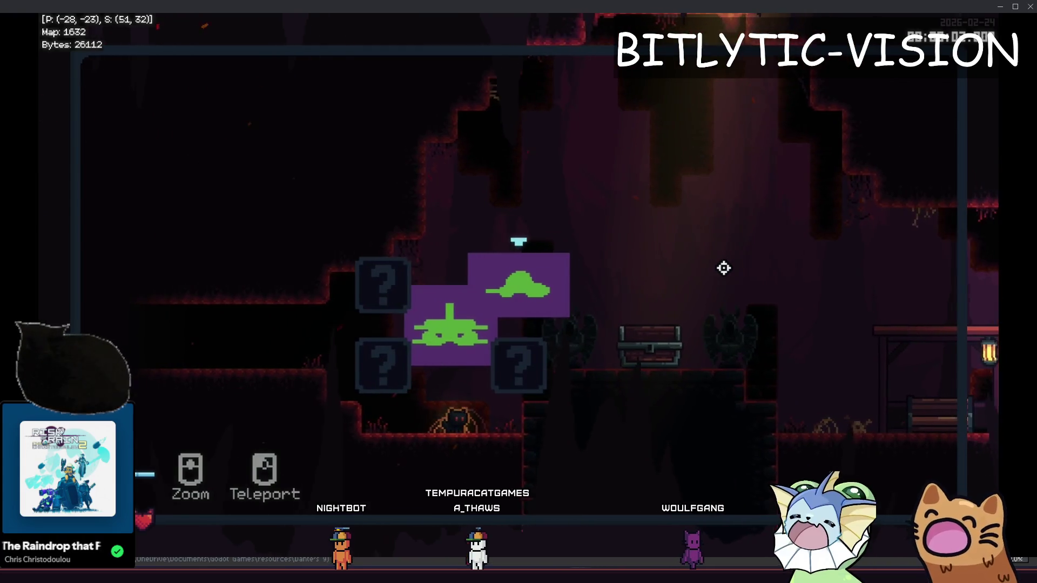
scroll(551, 279, up, 3)
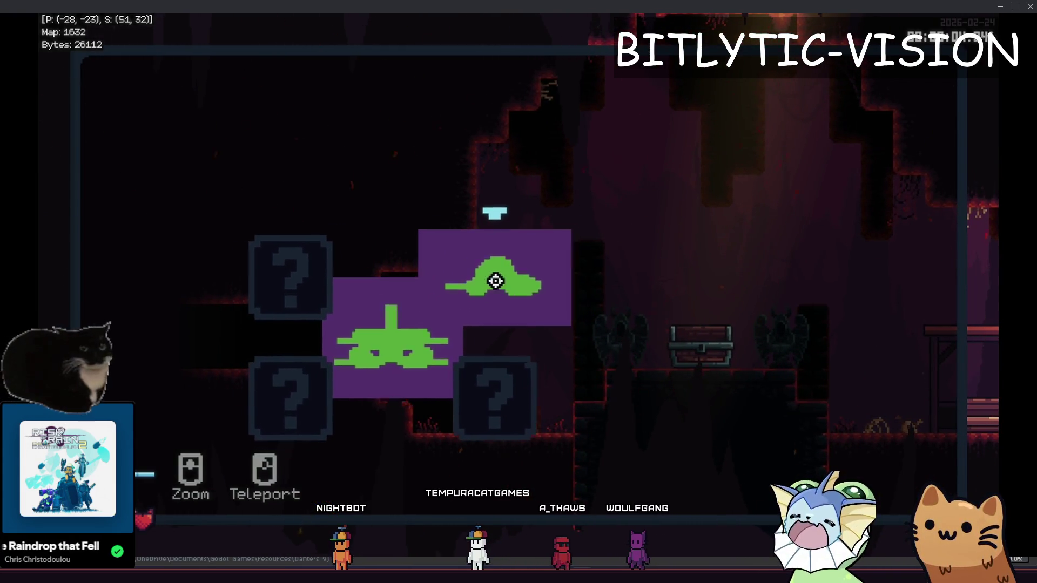
- Teleport to other rooms from the F1 debug menu, then open and zoom the full map
key(m)
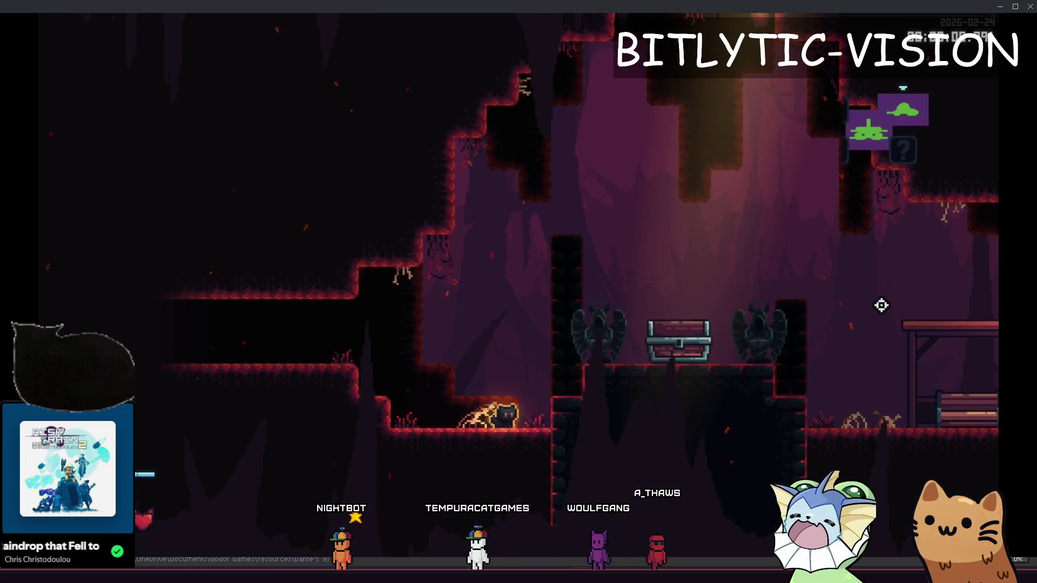
key(F1)
key(F1)
key(F1)
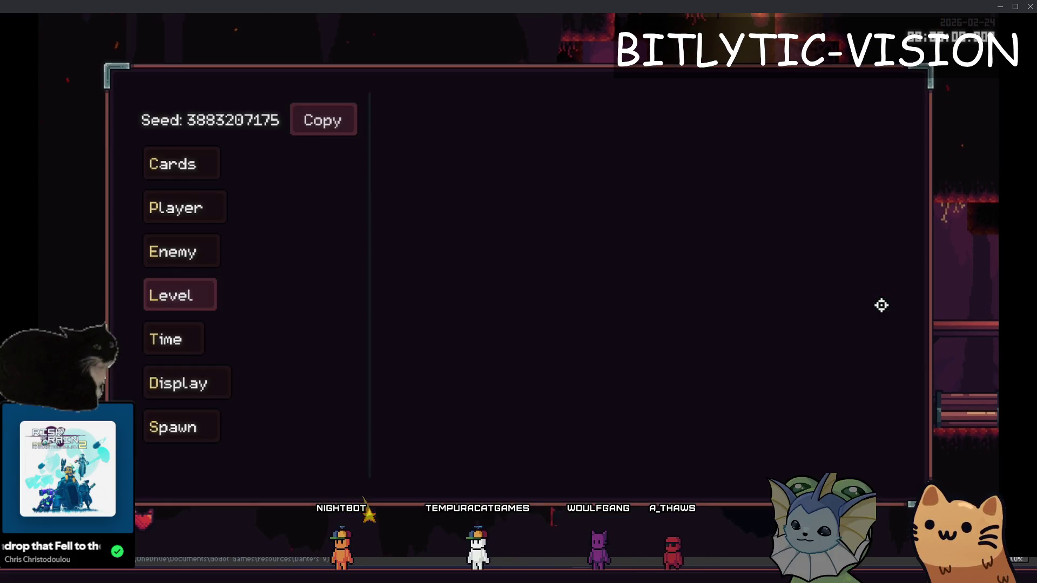
click(700, 388)
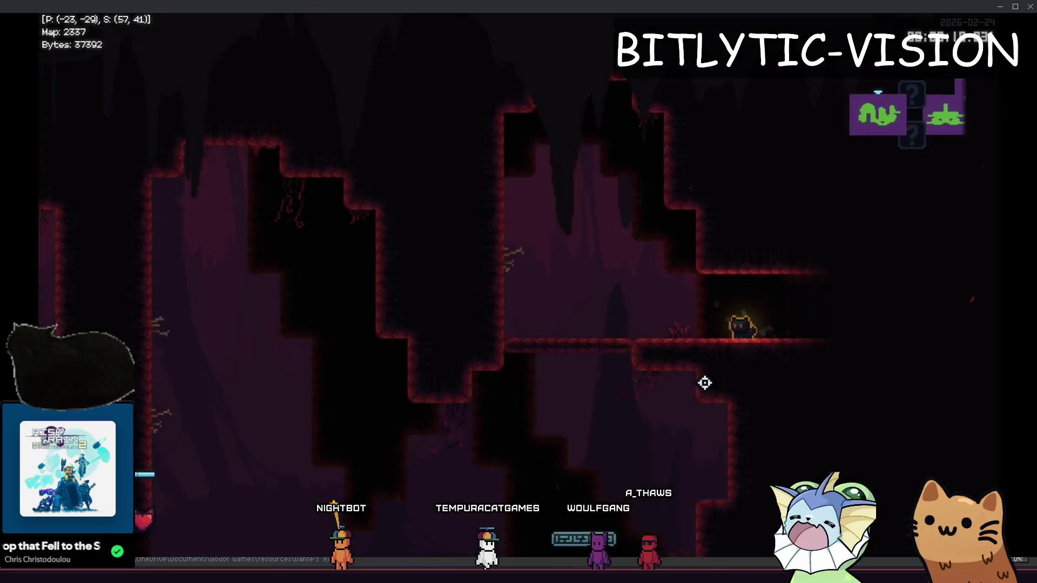
key(F1)
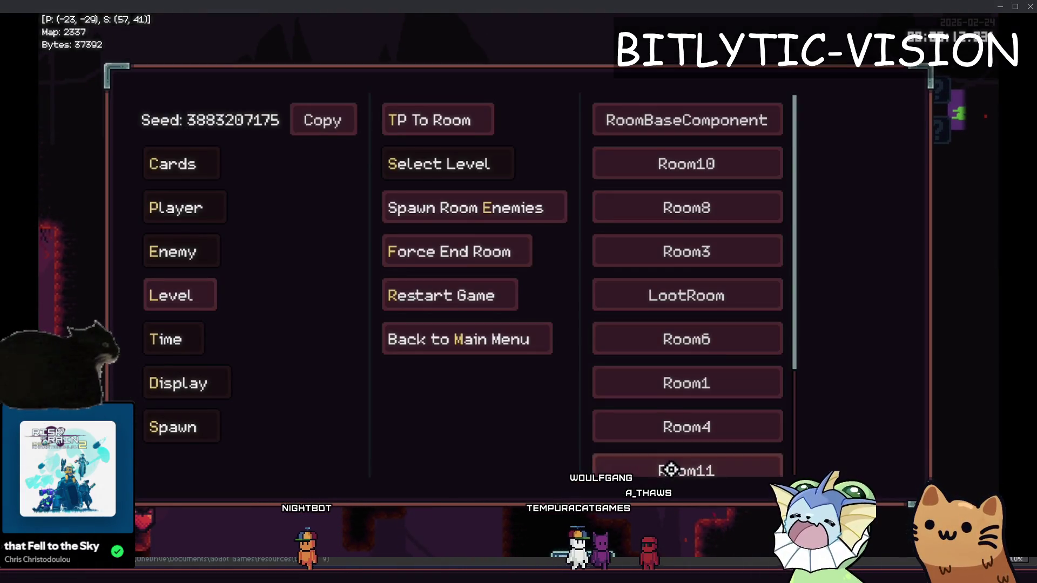
click(670, 471)
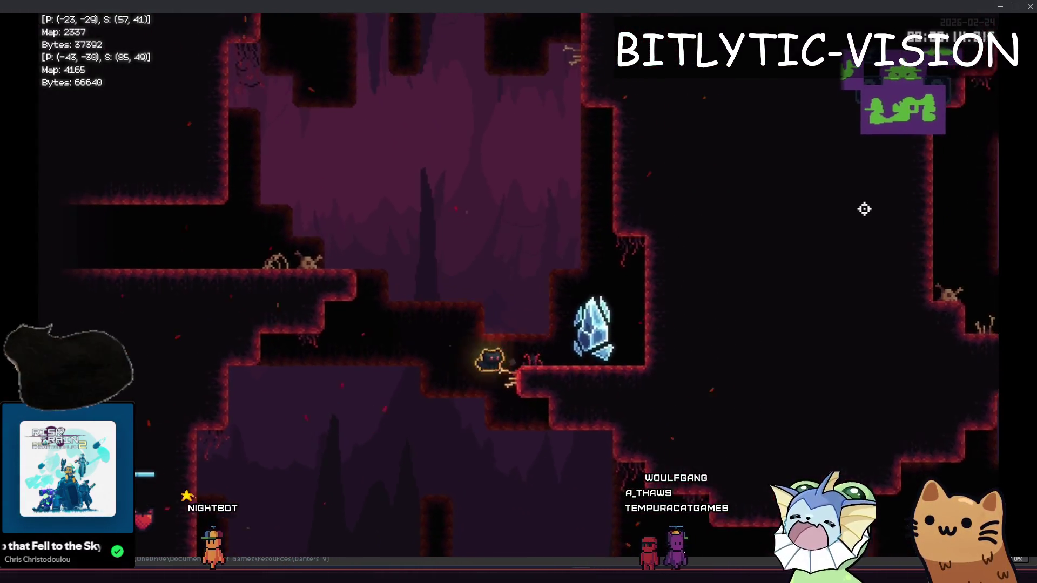
key(m)
scroll(577, 314, up, 2)
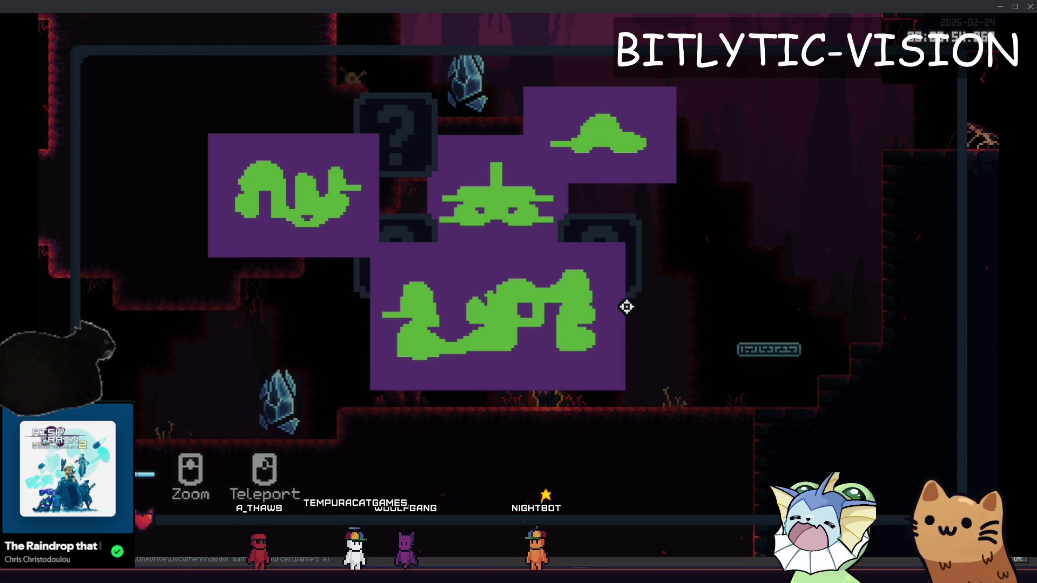
- Open the debug menu's Level room list and teleport to the LootRoom
key(F1)
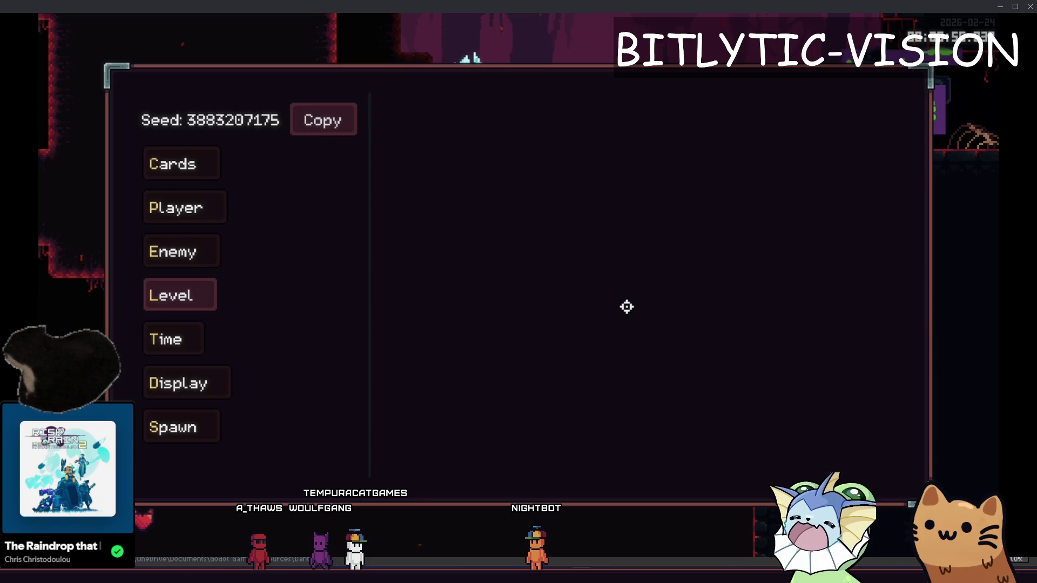
key(F1)
key(F1)
key(F1)
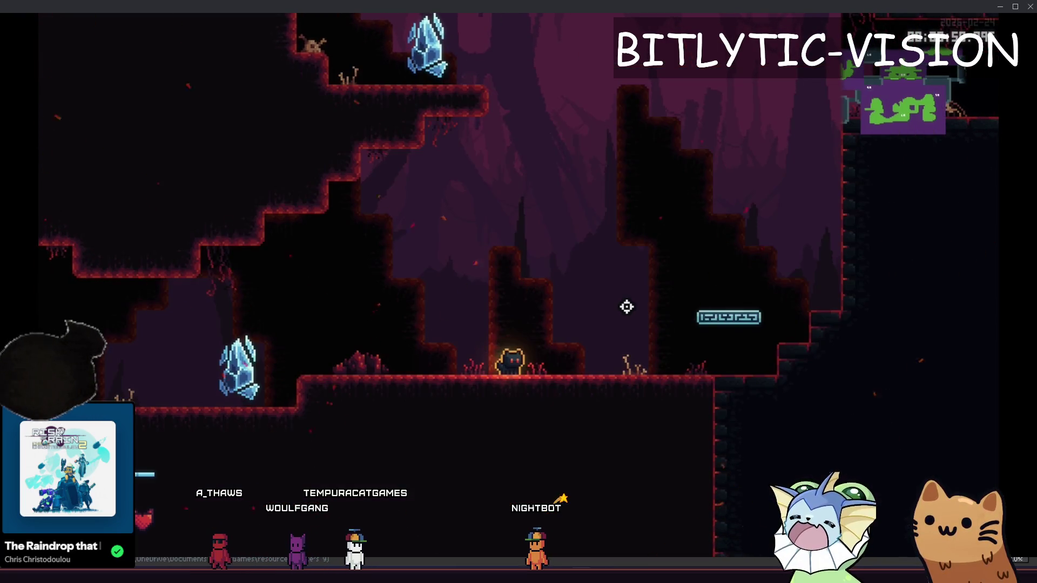
key(Tab)
key(F1)
key(Return)
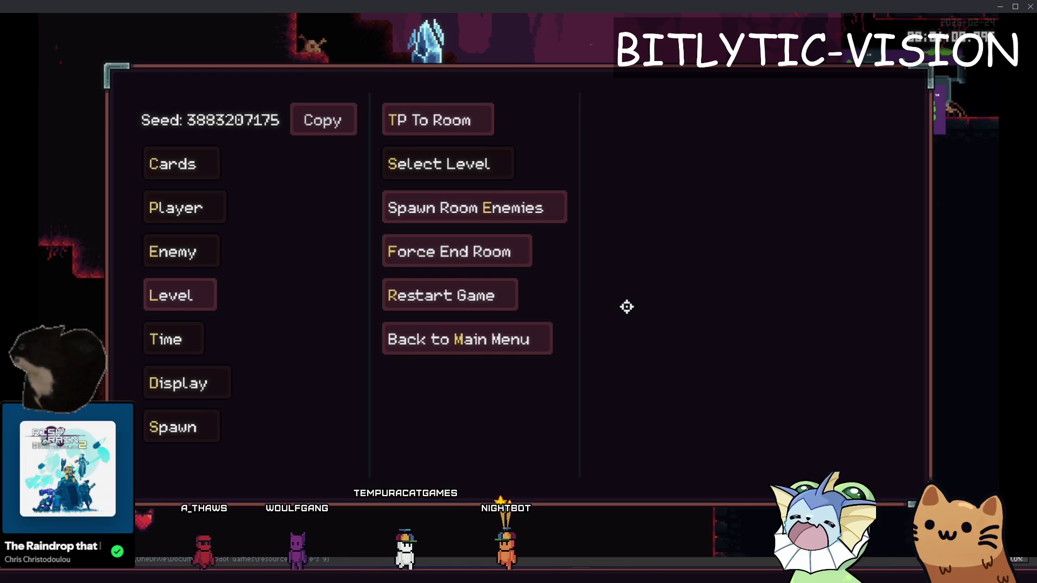
key(Return)
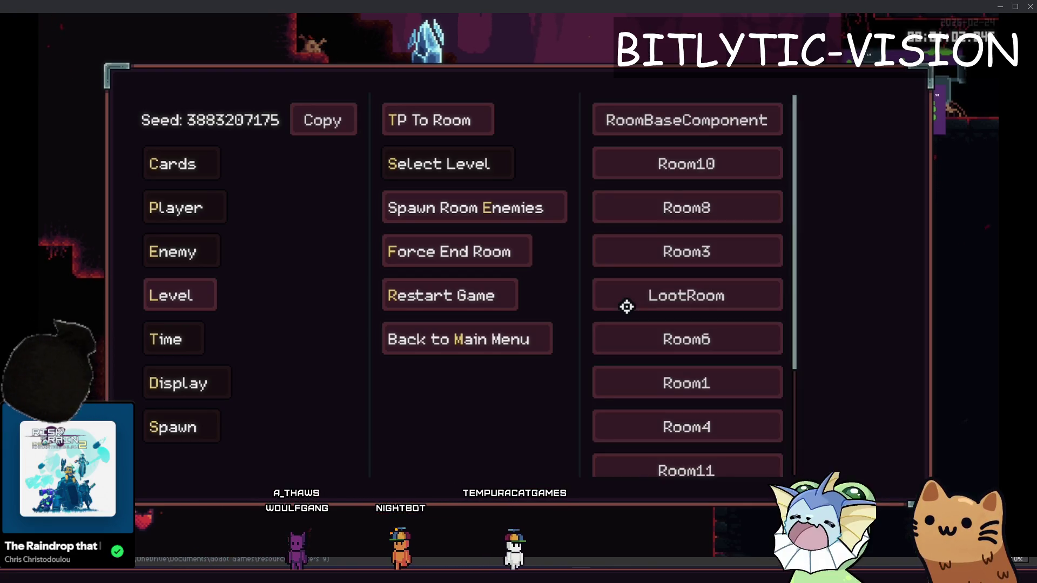
click(627, 307)
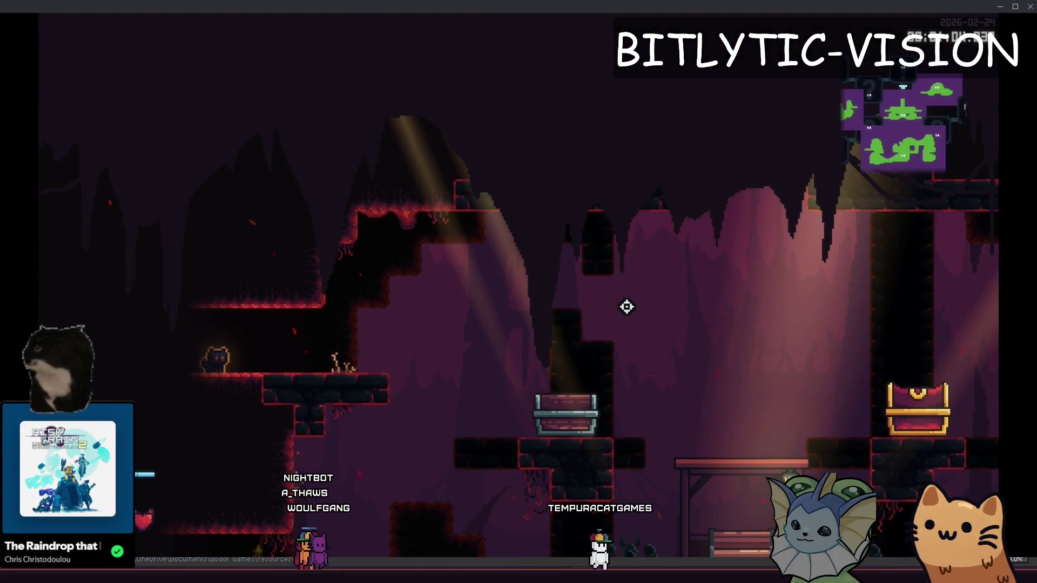
- Teleport through six more rooms using the F1 debug menu room list
key(F1)
click(627, 307)
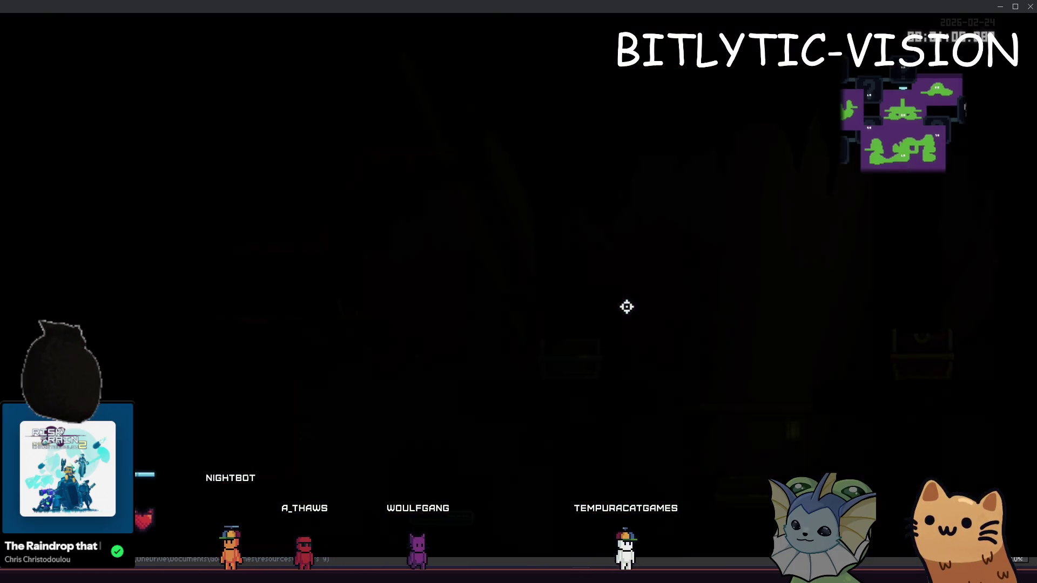
key(F1)
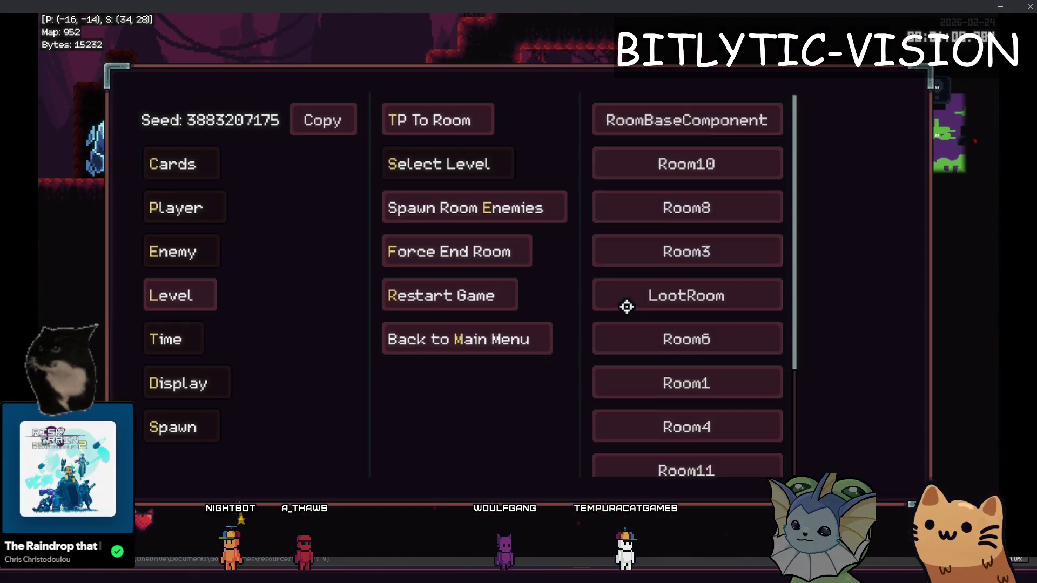
click(626, 307)
key(F1)
click(627, 306)
key(F1)
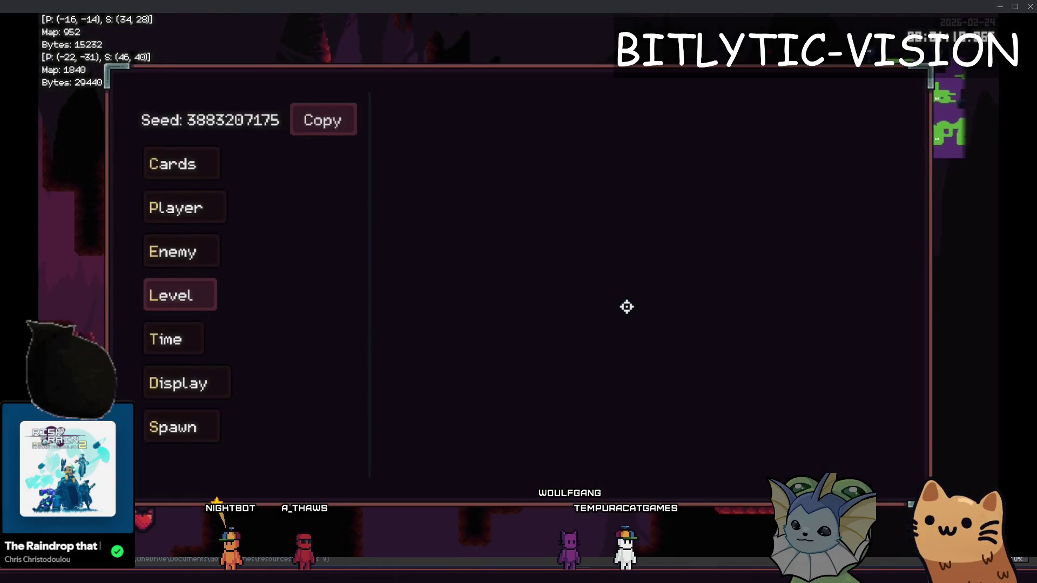
click(627, 306)
key(F1)
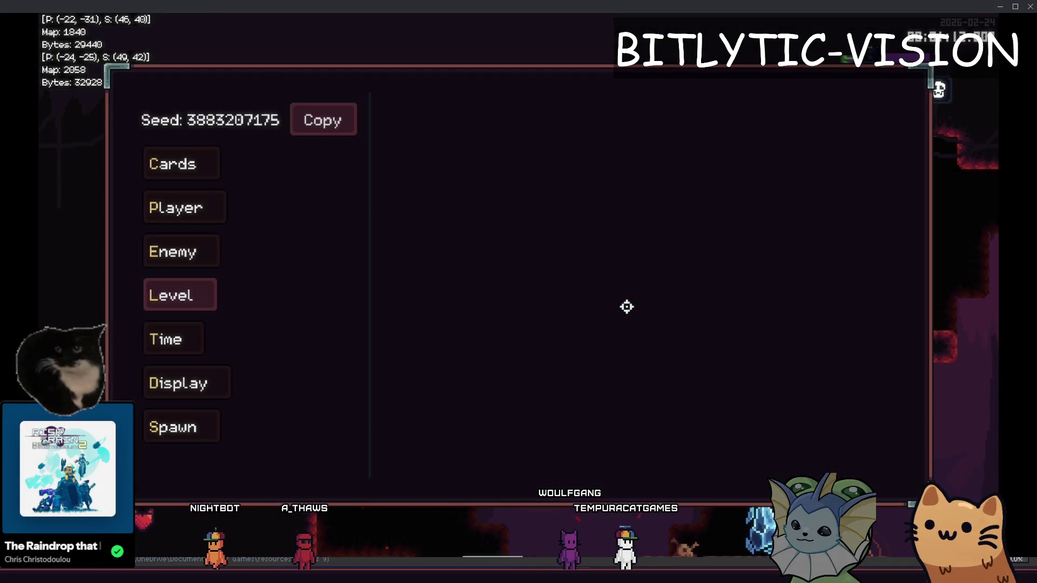
click(627, 307)
key(F1)
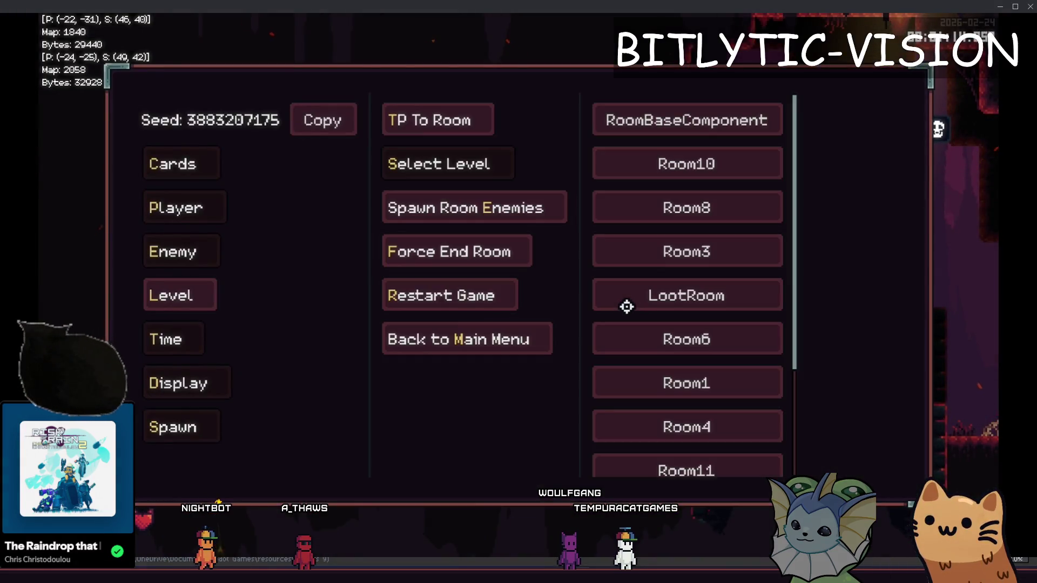
click(627, 306)
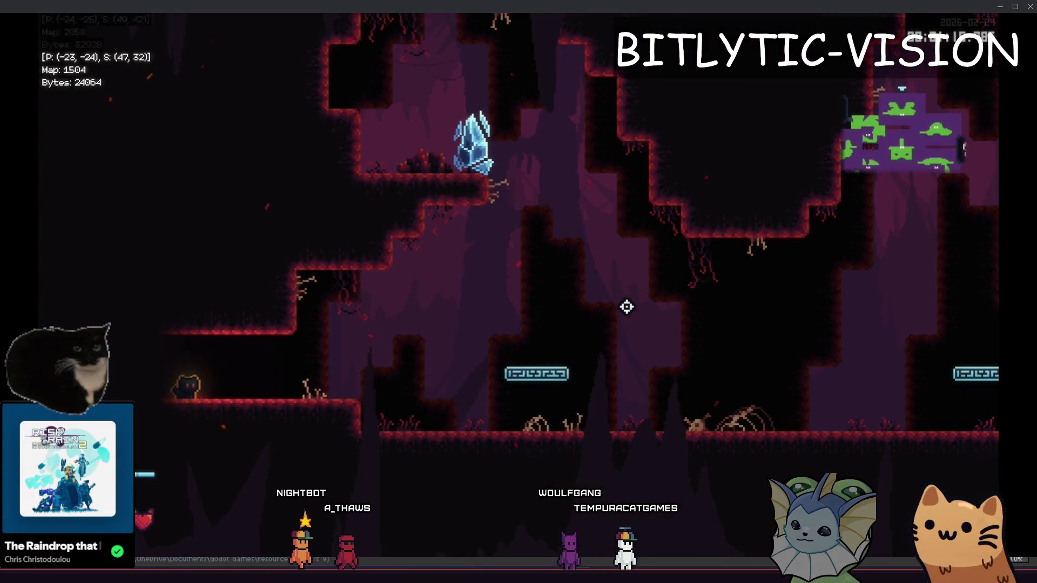
- Keep teleporting through rooms via the debug menu until reaching the crystal cave room
key(F1)
click(626, 307)
key(F1)
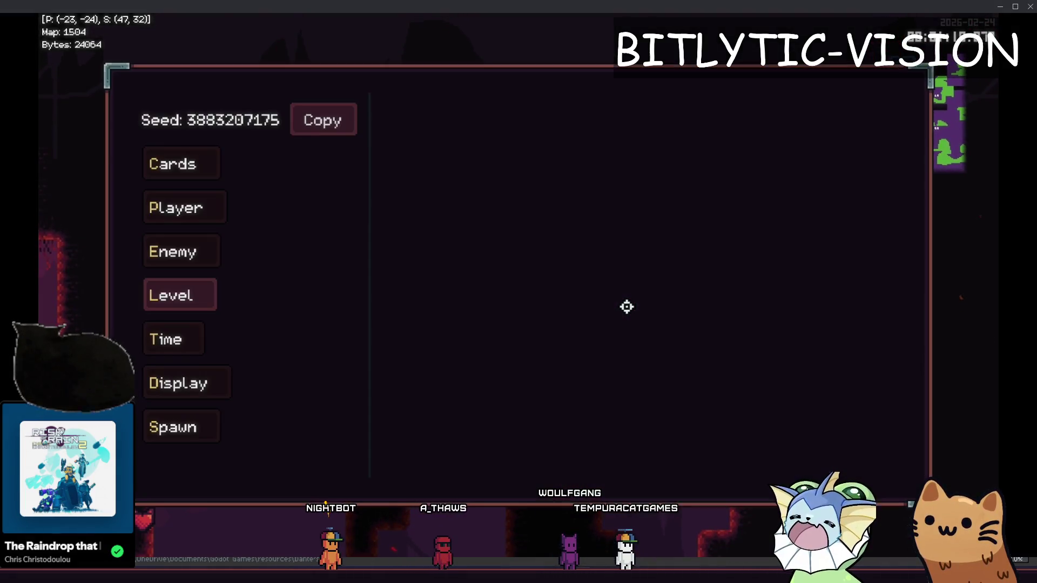
click(626, 307)
key(F1)
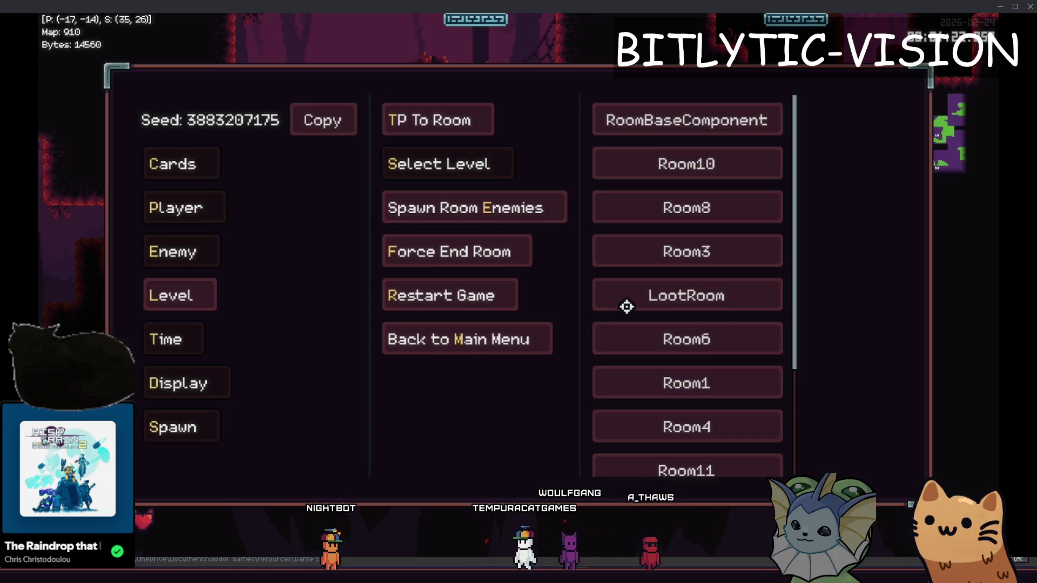
click(626, 307)
key(F1)
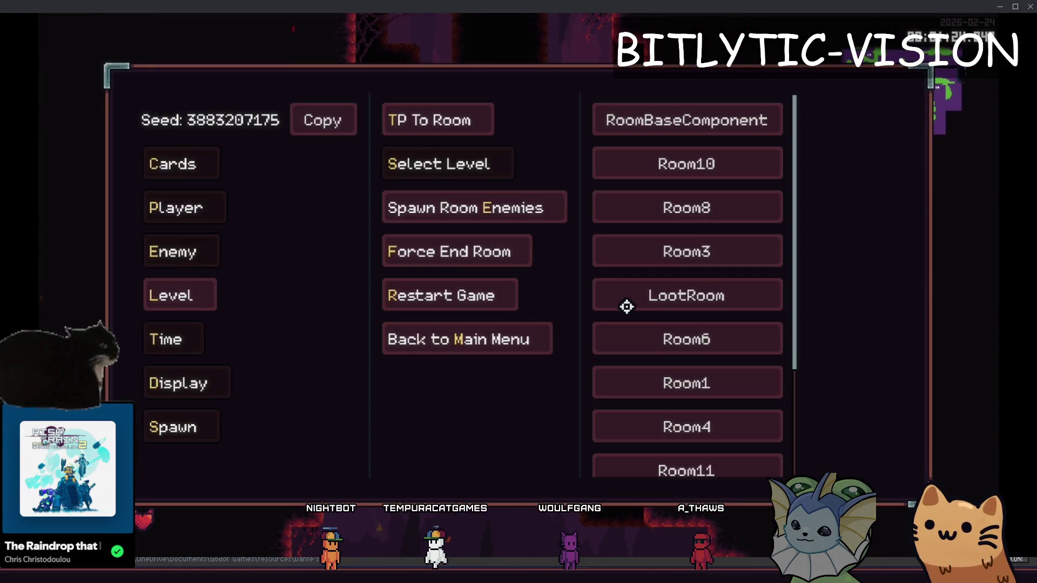
click(627, 307)
key(F1)
click(627, 307)
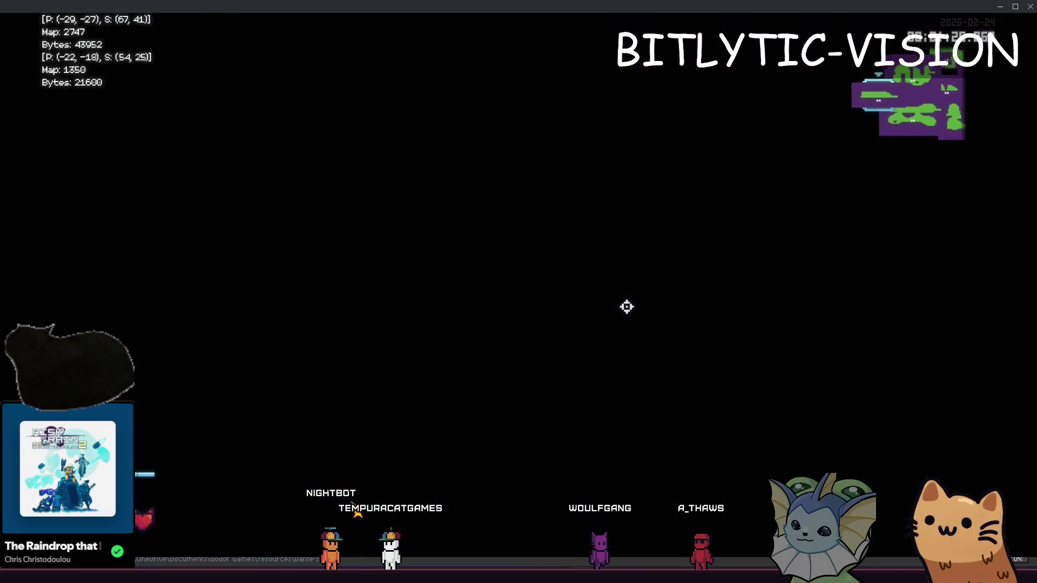
key(F1)
click(626, 307)
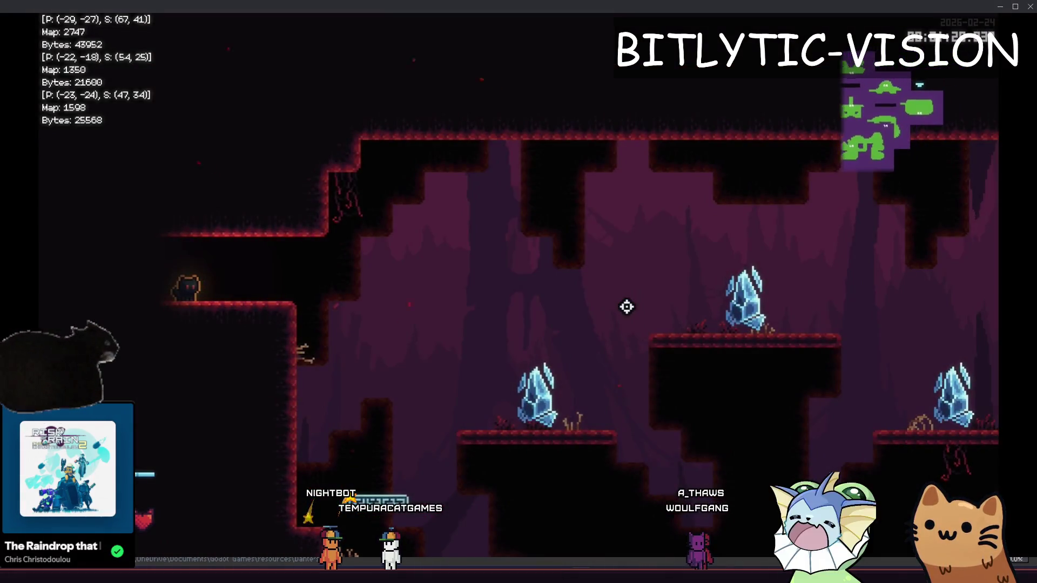
- Teleport to a room picked on the map and open the full map of explored rooms
key(F1)
click(516, 248)
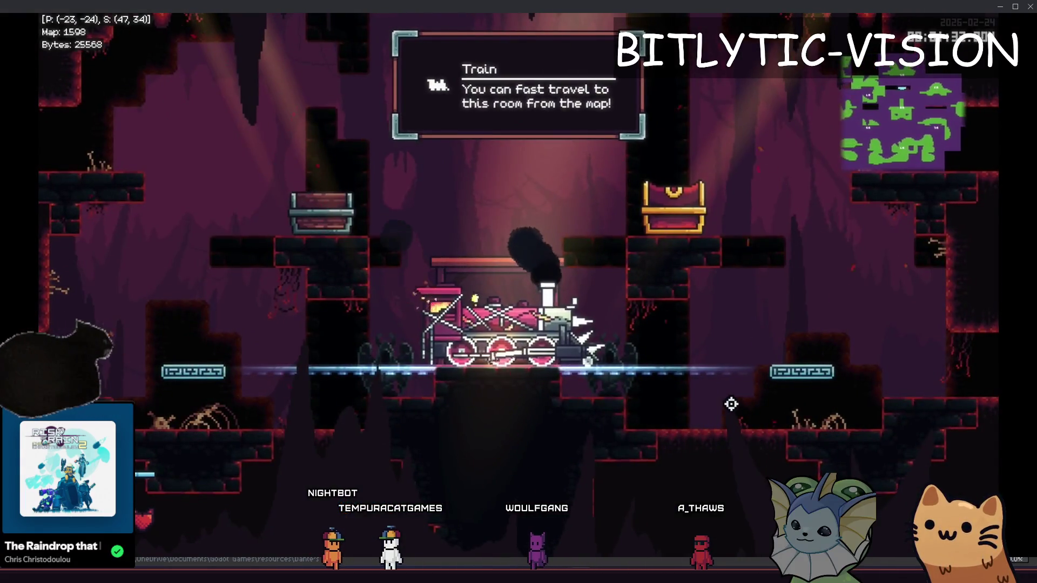
key(F1)
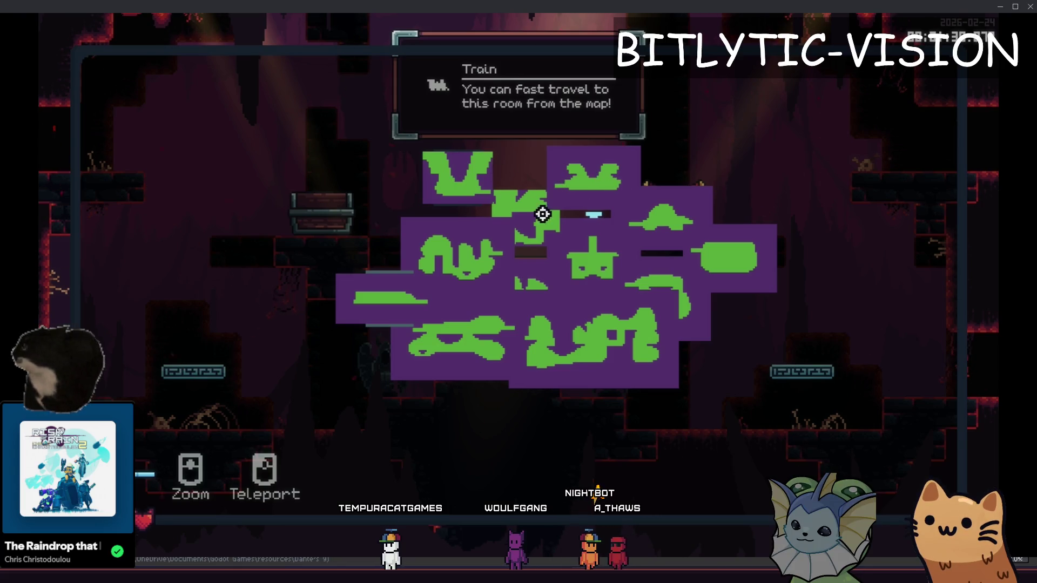
- Zoom the full map to inspect the green room silhouettes, close it with Escape, then stop the game
scroll(527, 216, up, 3)
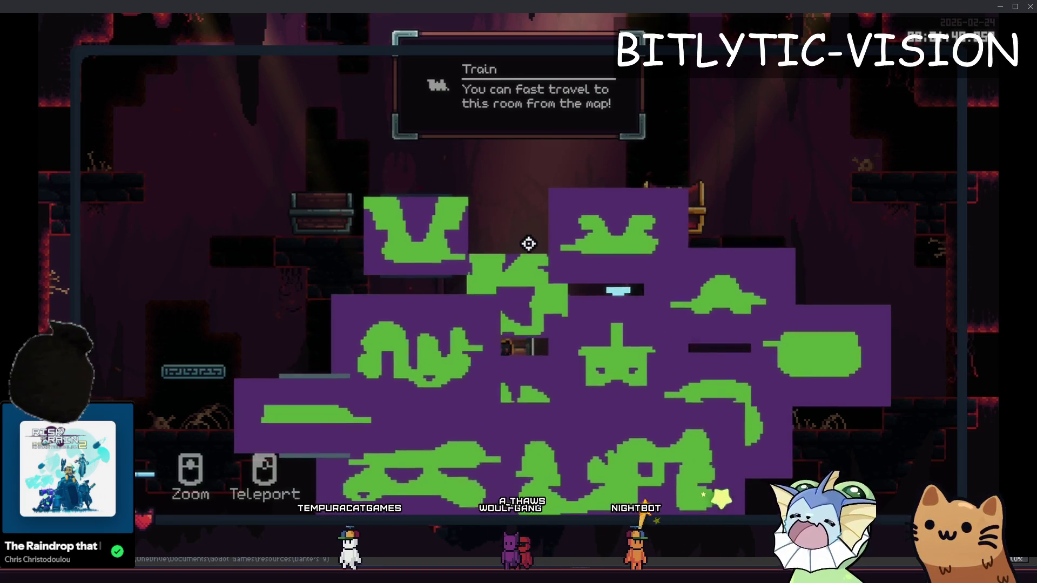
scroll(527, 241, down, 3)
scroll(519, 251, up, 1)
scroll(517, 287, up, 3)
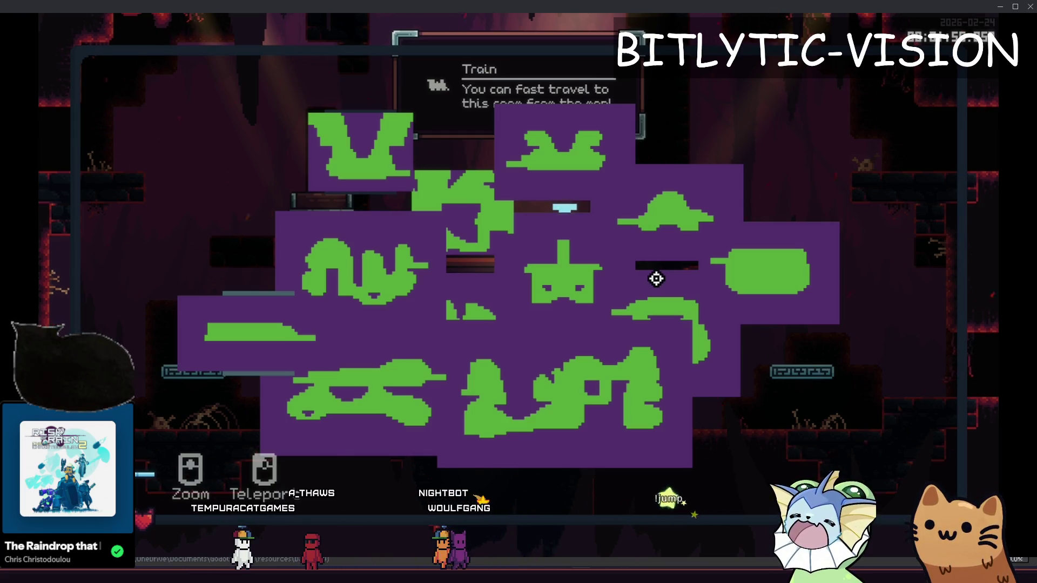
key(Escape)
key(Escape)
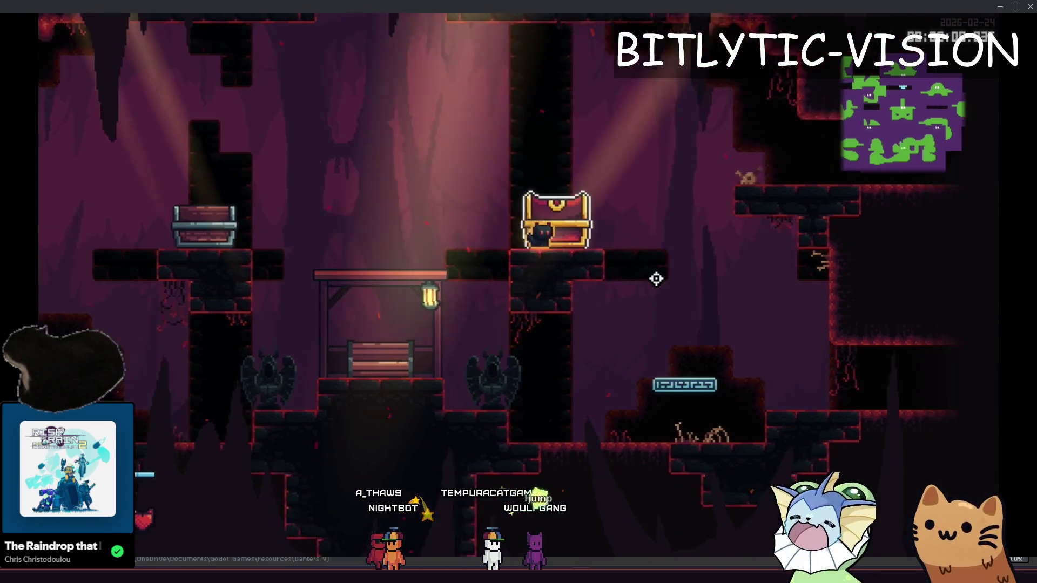
key(F8)
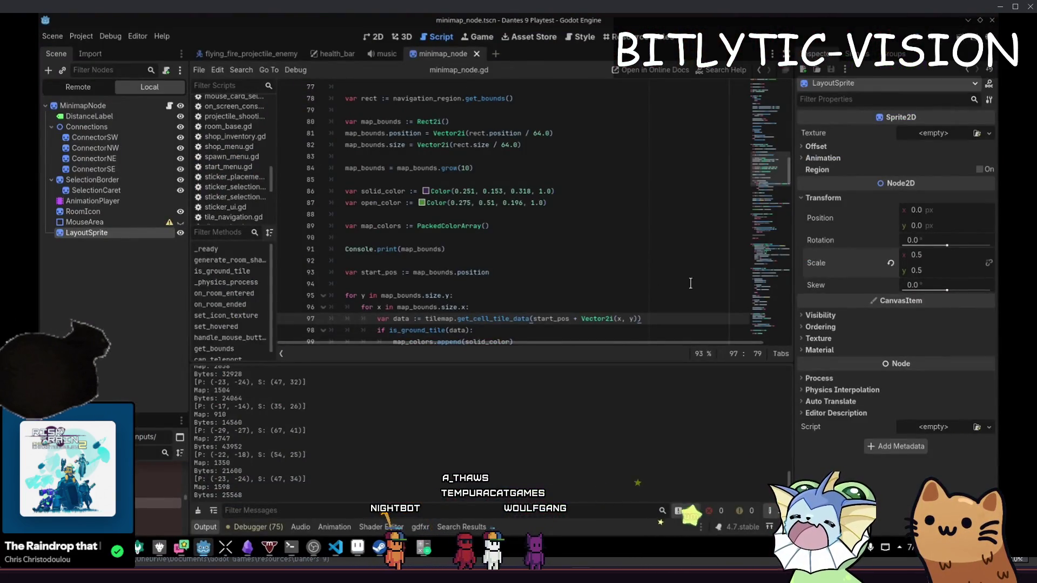
- Delete the map_bounds print line and the Map/Bytes size print lines
click(627, 249)
key(ctrl+shift+k)
key(ctrl+shift+k)
scroll(471, 140, down, 6)
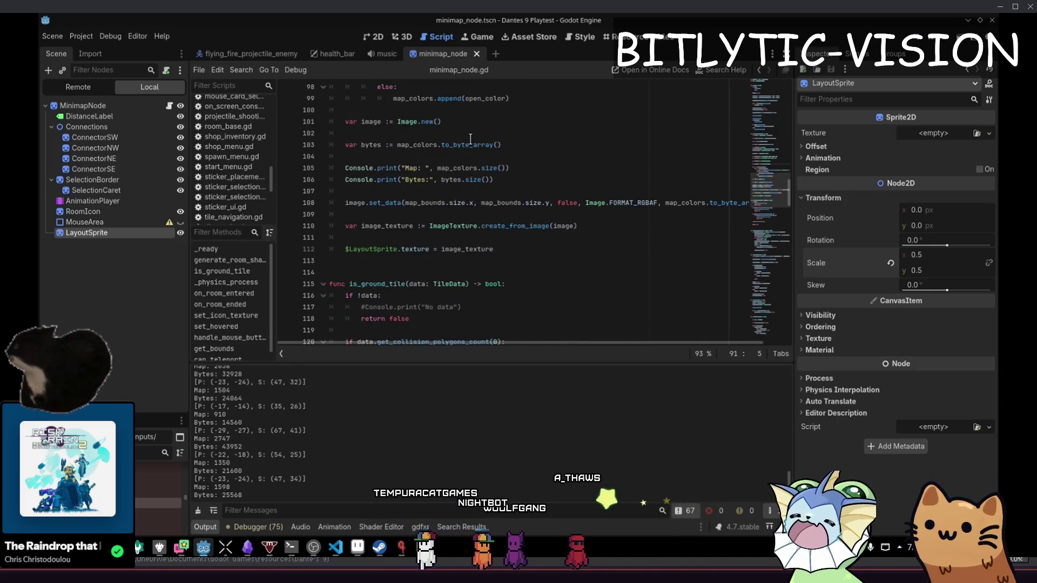
click(378, 168)
key(ctrl+shift+k)
key(ctrl+shift+k)
key(ctrl+shift+k)
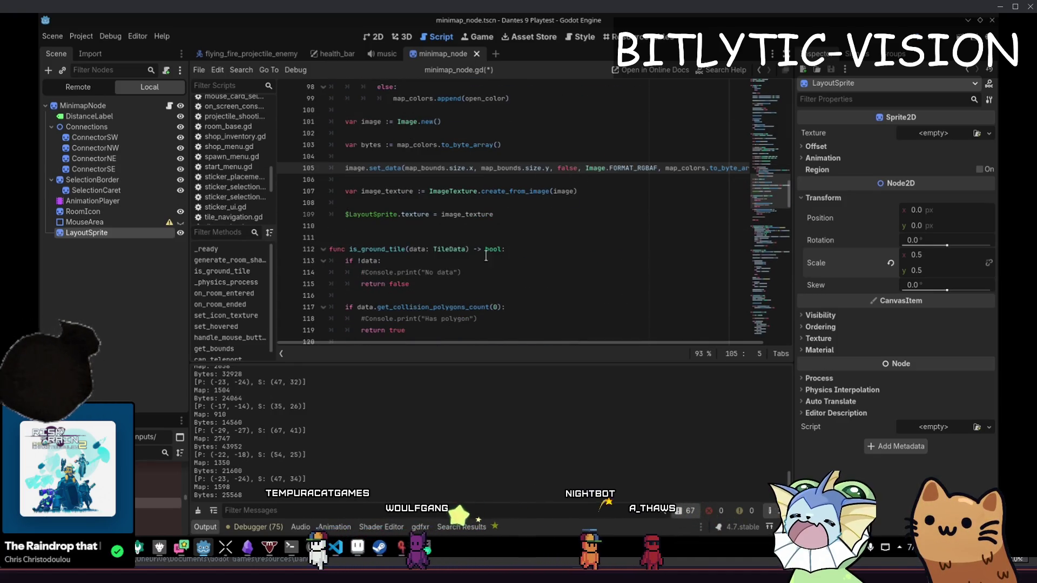
- Delete the commented No data, Has polygon, No one way and Default prints, then save
click(475, 272)
key(ctrl+shift+k)
click(466, 307)
key(ctrl+shift+k)
scroll(466, 305, down, 2)
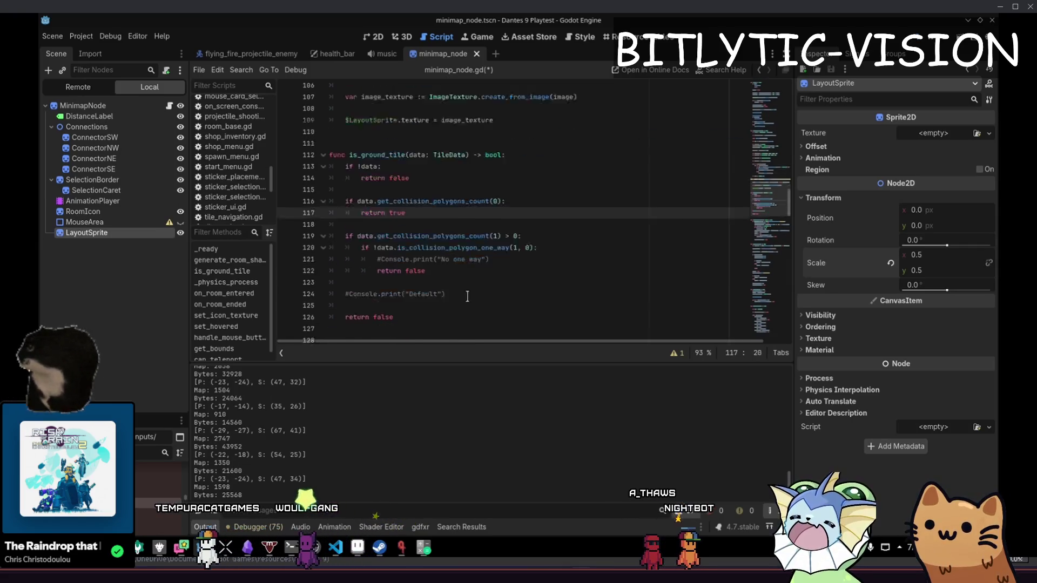
scroll(465, 304, down, 3)
click(469, 215)
key(ctrl+shift+k)
click(475, 237)
key(ctrl+shift+k)
key(ctrl+s)
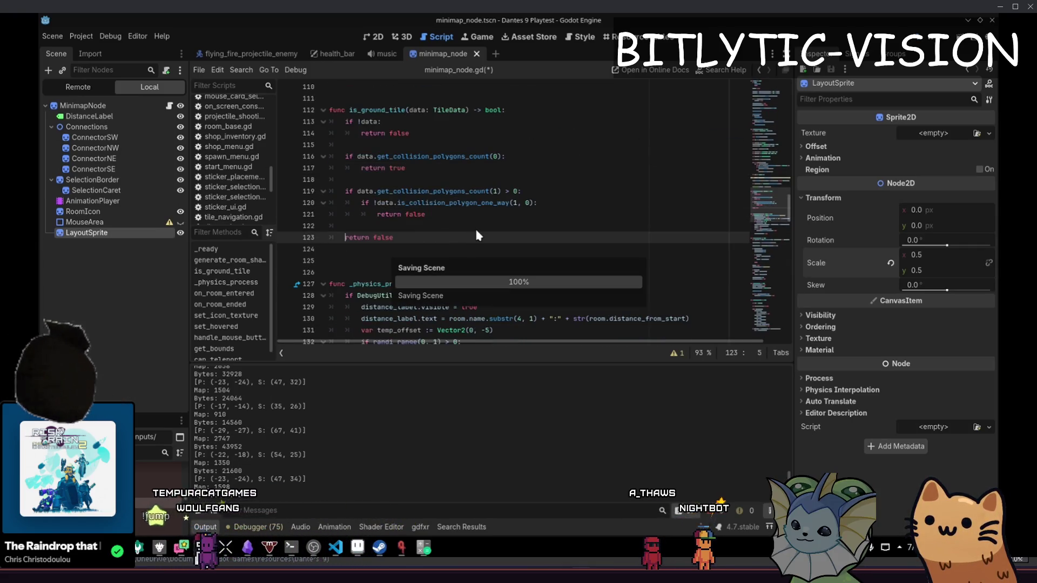
- Launch the game with F5 and hop the cat between the silver and gold chests and the ledge
key(F5)
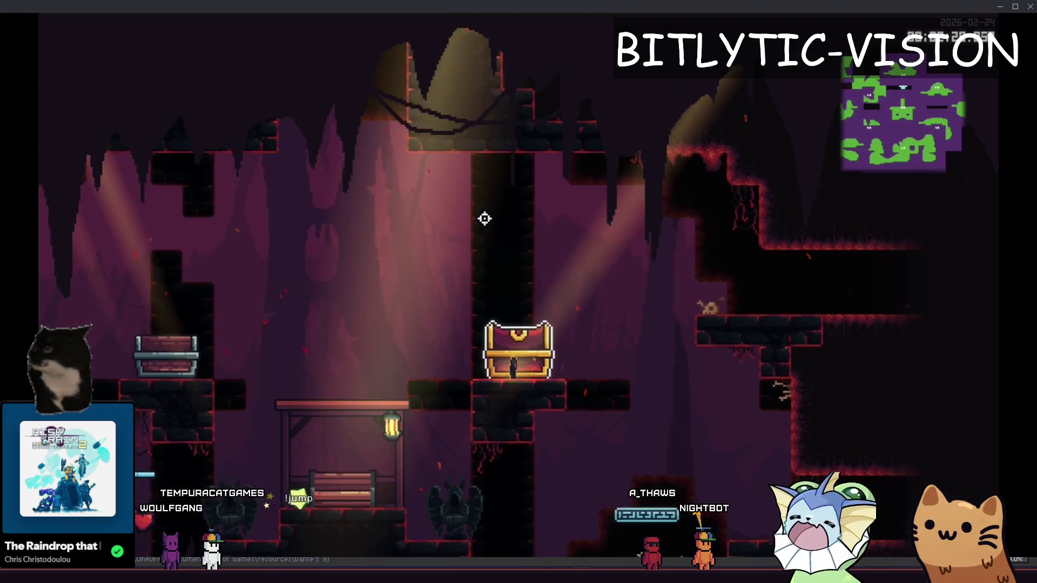
key(Left)
key(space)
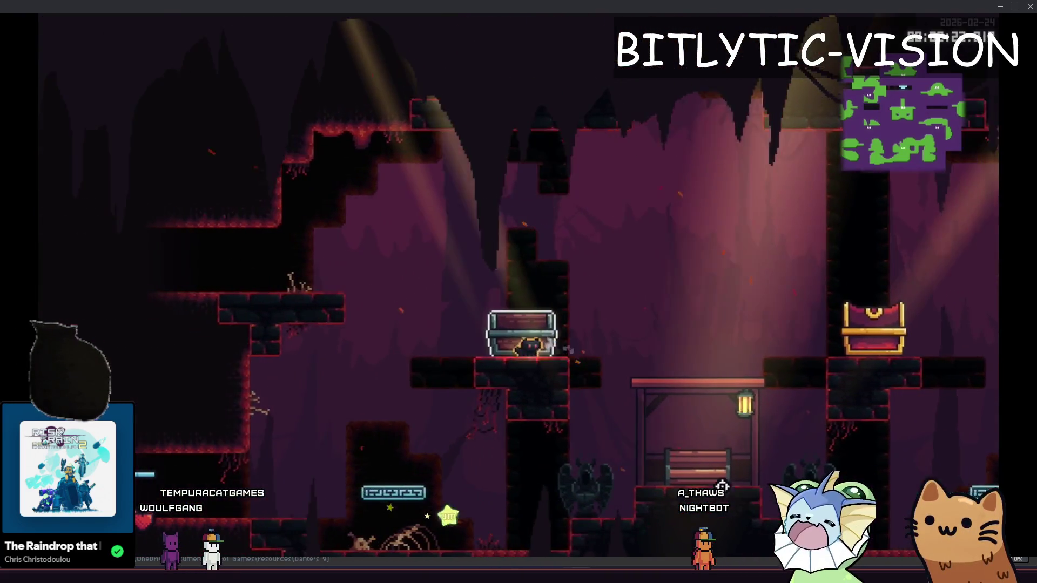
key(Right)
key(space)
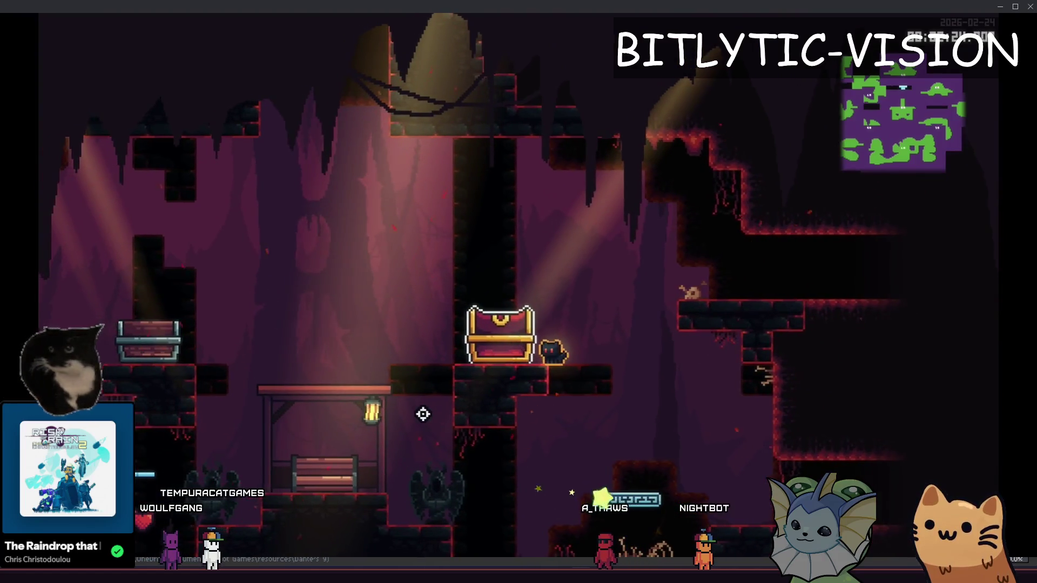
key(Left)
key(space)
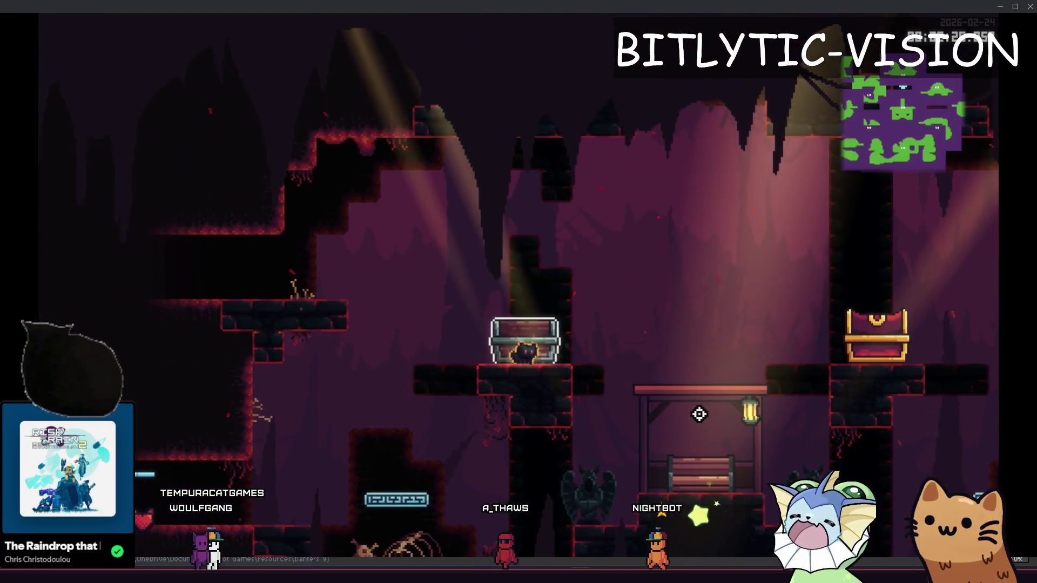
key(Right)
key(space)
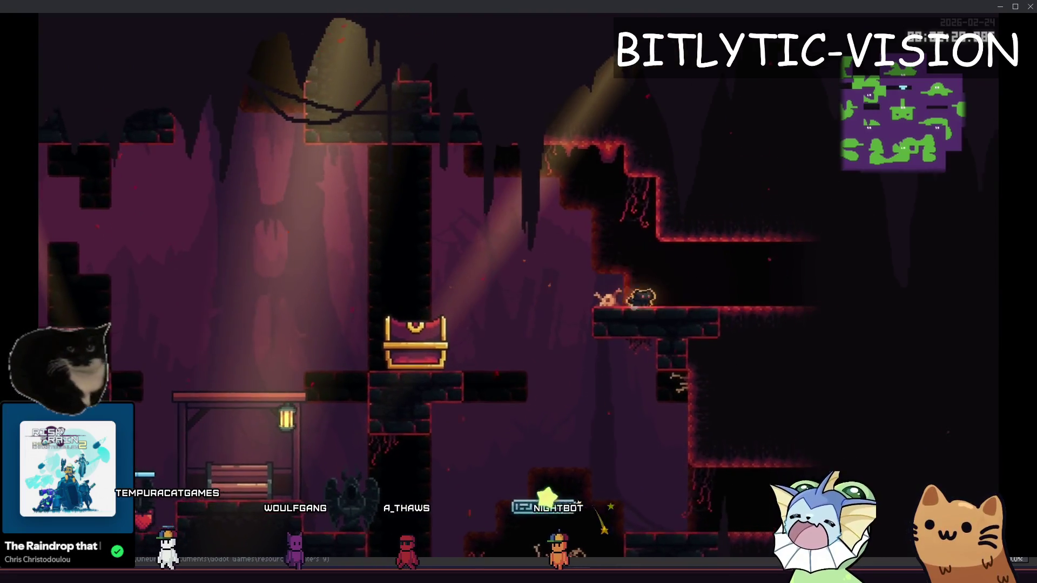
key(Left)
key(space)
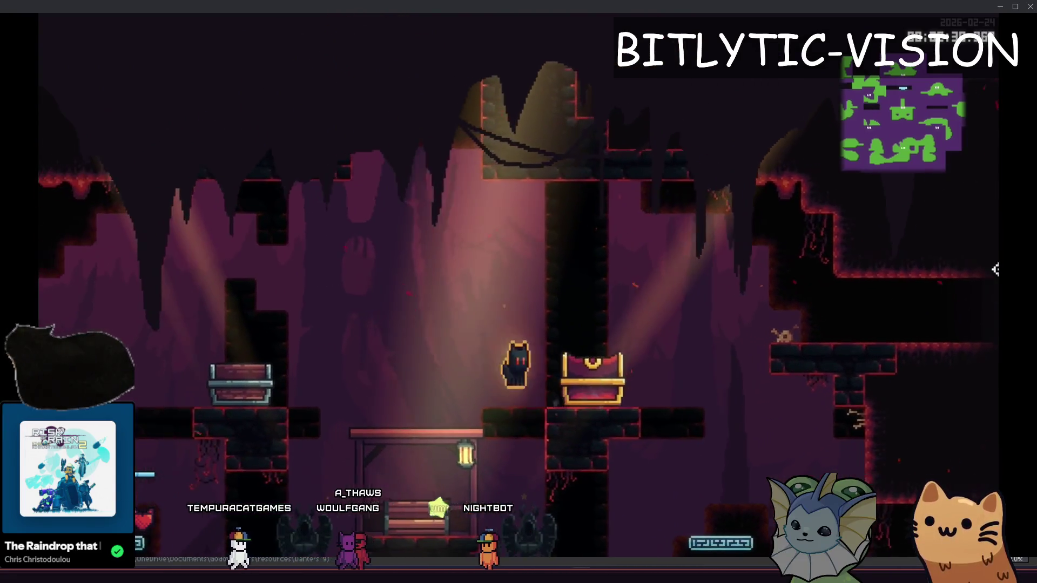
key(space)
key(Left)
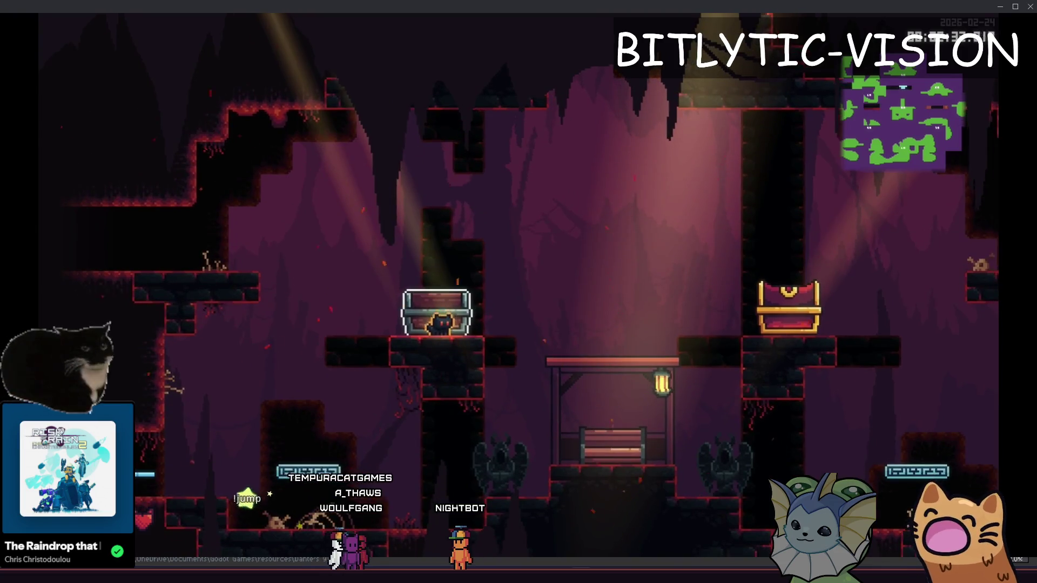
- Return to the game from the notes window and launch the cat between the golden and silver chests
key(alt+Tab)
click(673, 18)
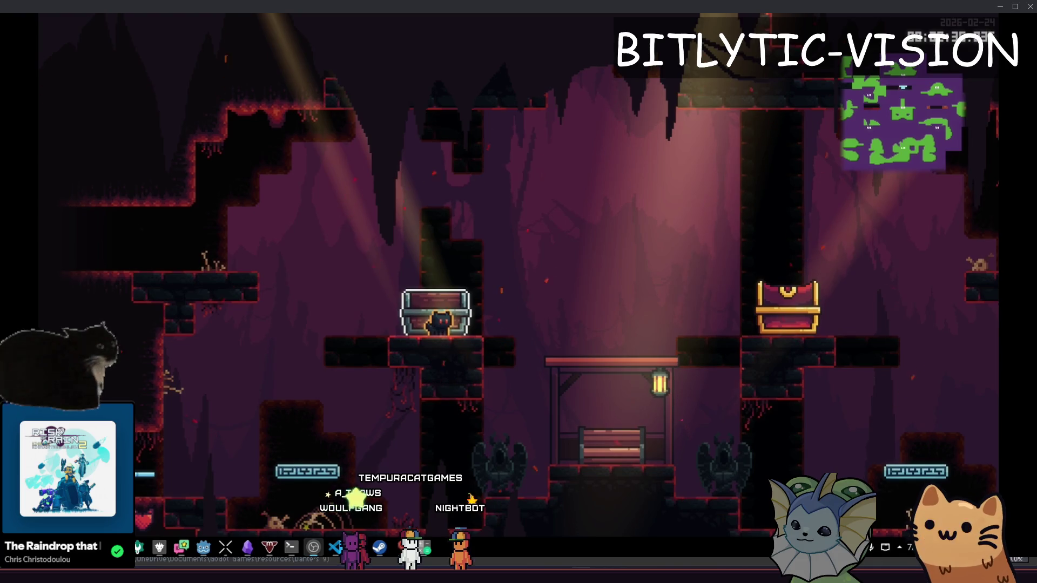
key(Left)
key(space)
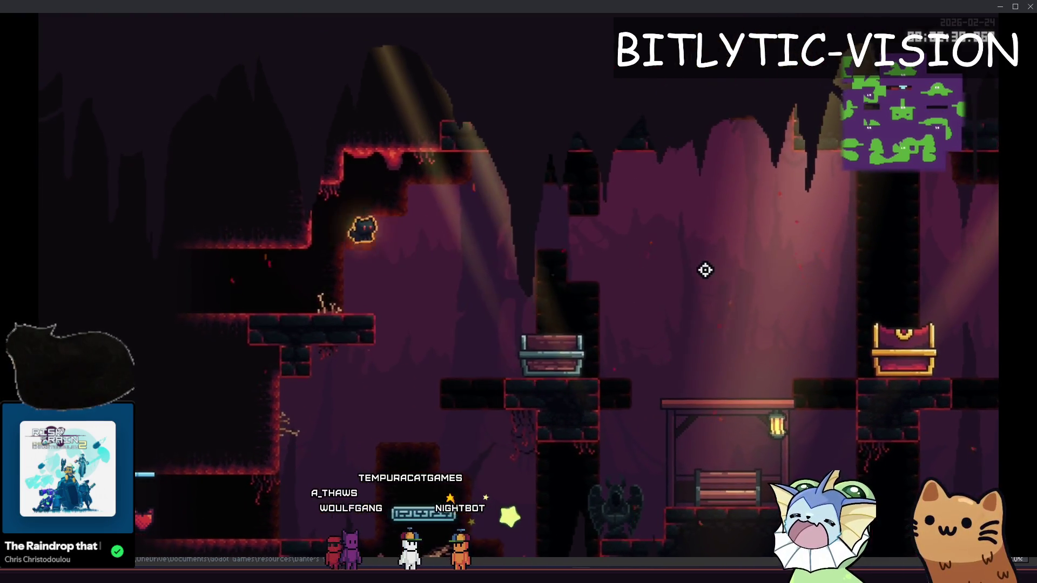
key(Right)
key(space)
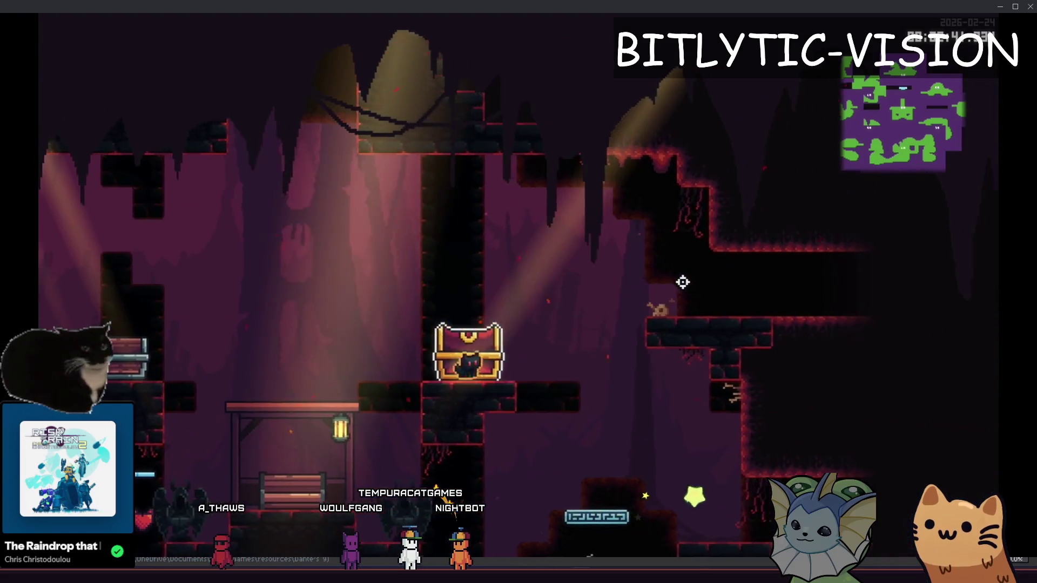
click(683, 282)
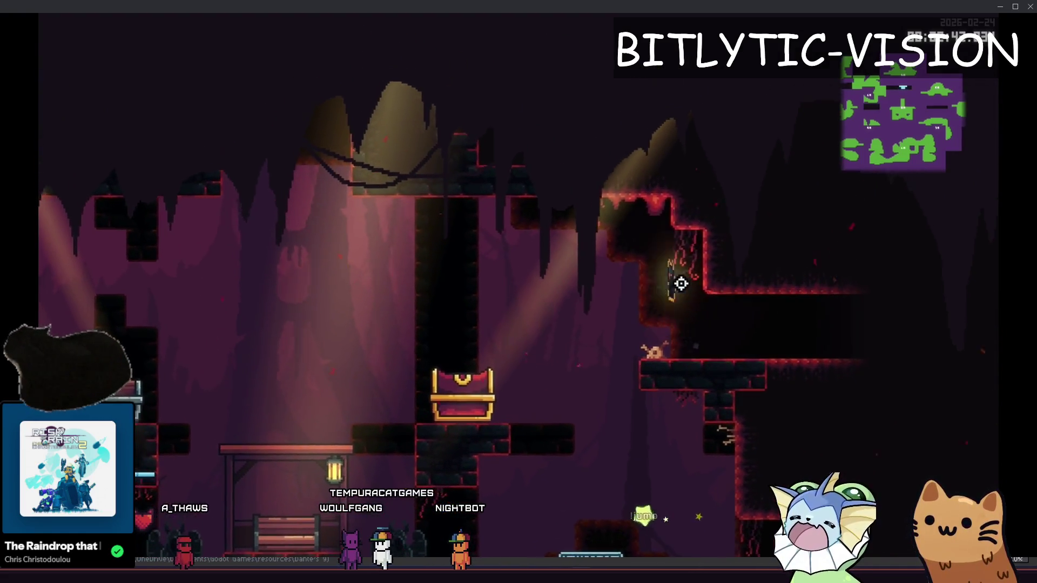
key(Left)
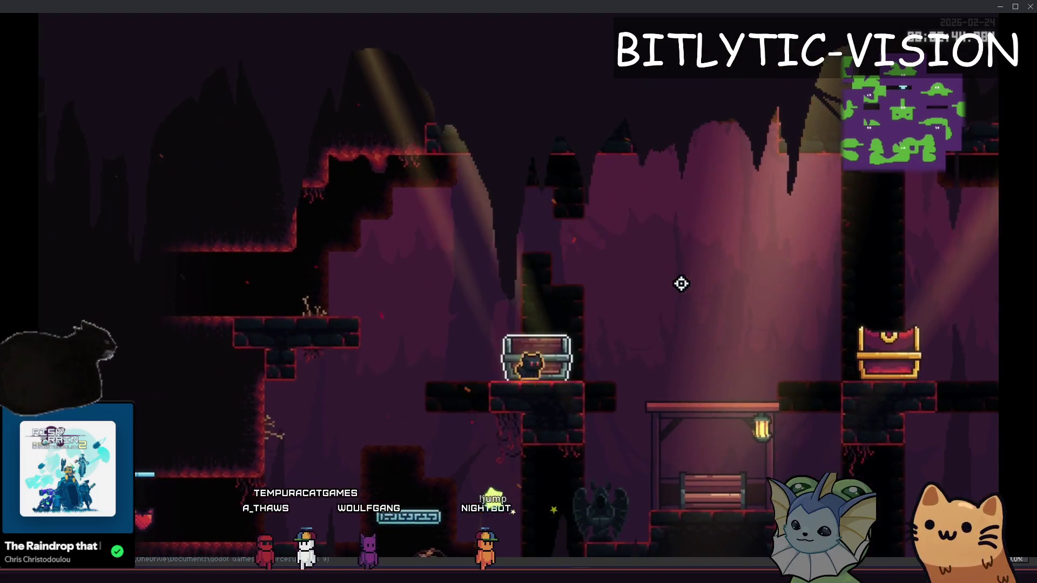
click(682, 284)
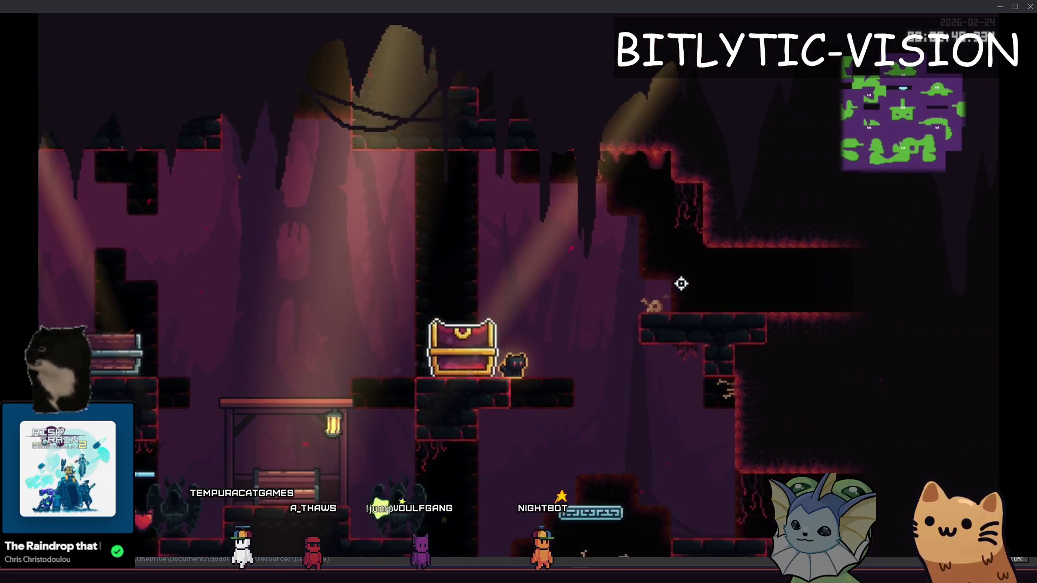
key(Left)
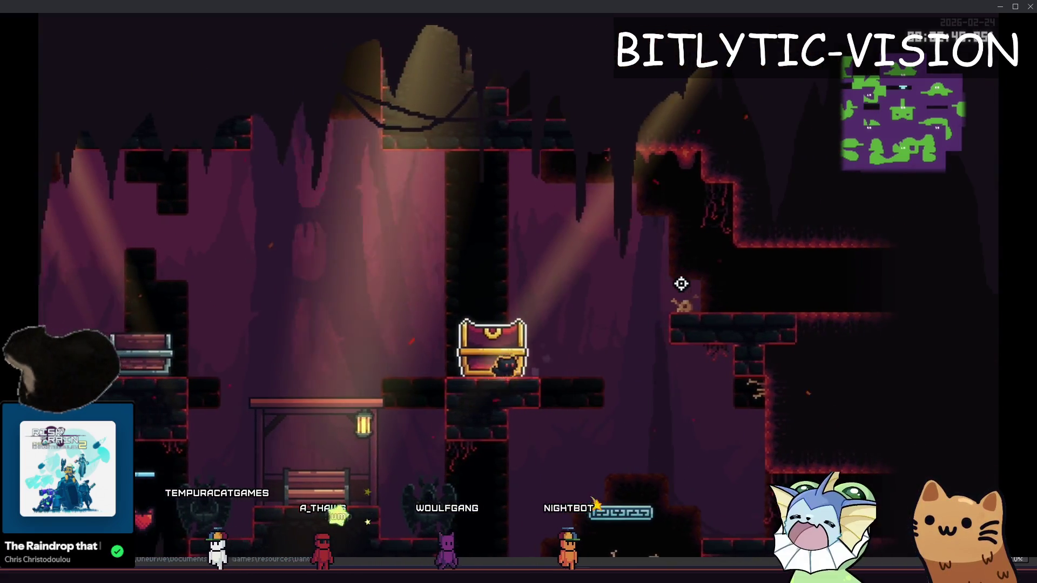
key(space)
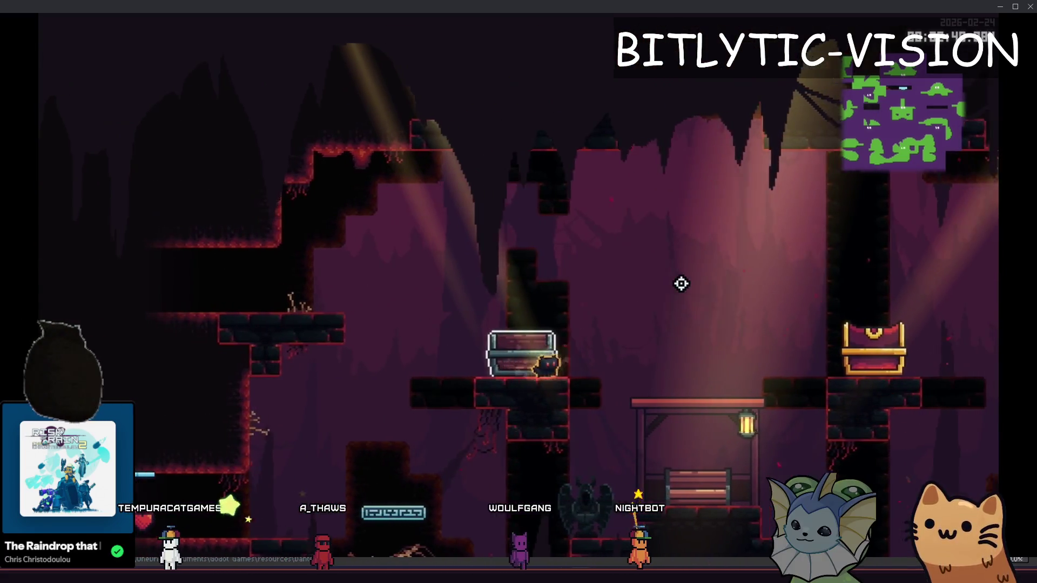
click(682, 284)
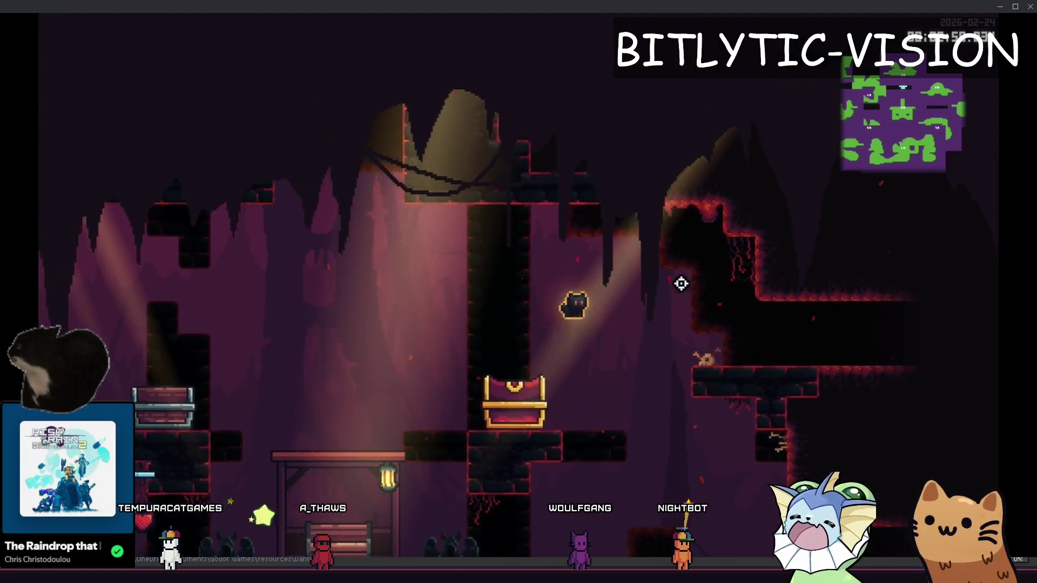
- Climb the cat up to the grey chest's ledge, then expand the minimap to the full map
key(Left)
key(space)
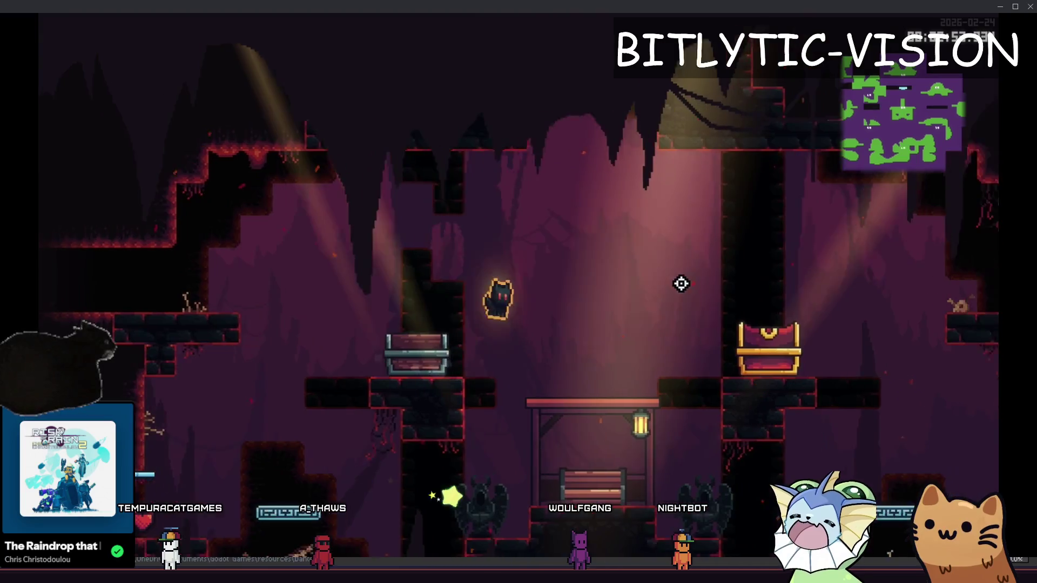
key(Left)
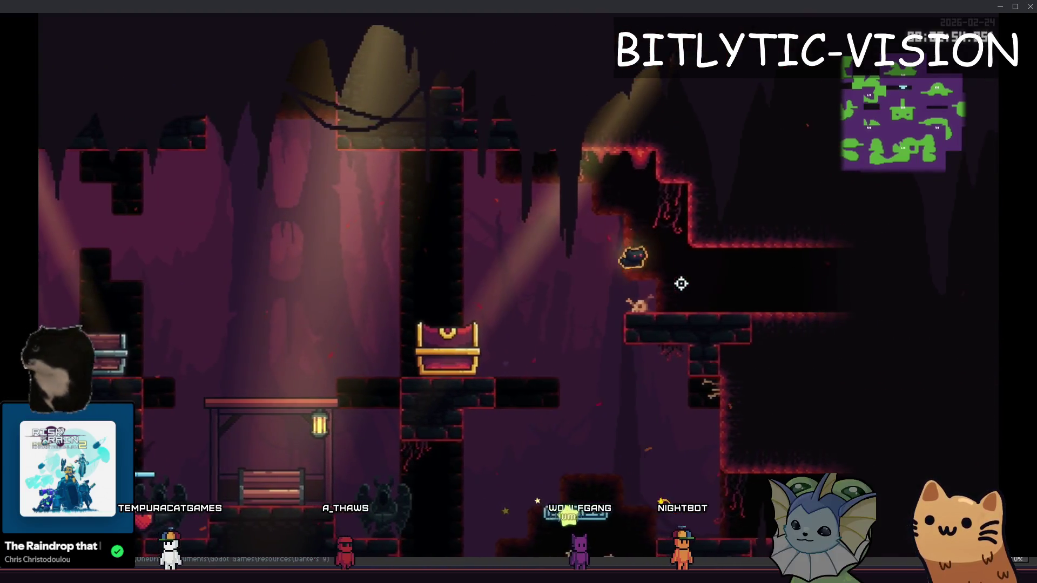
key(space)
key(Left)
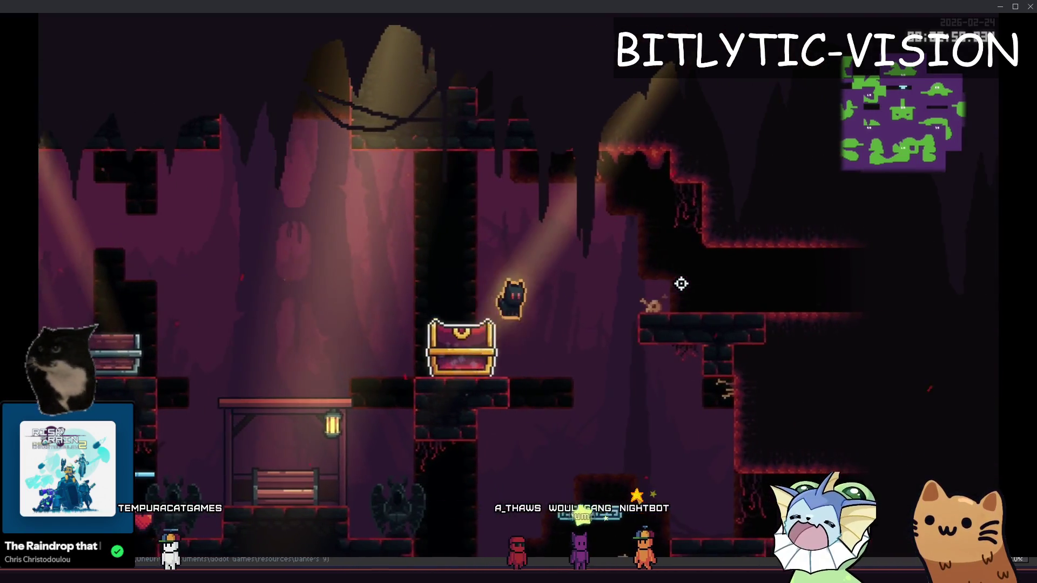
key(space)
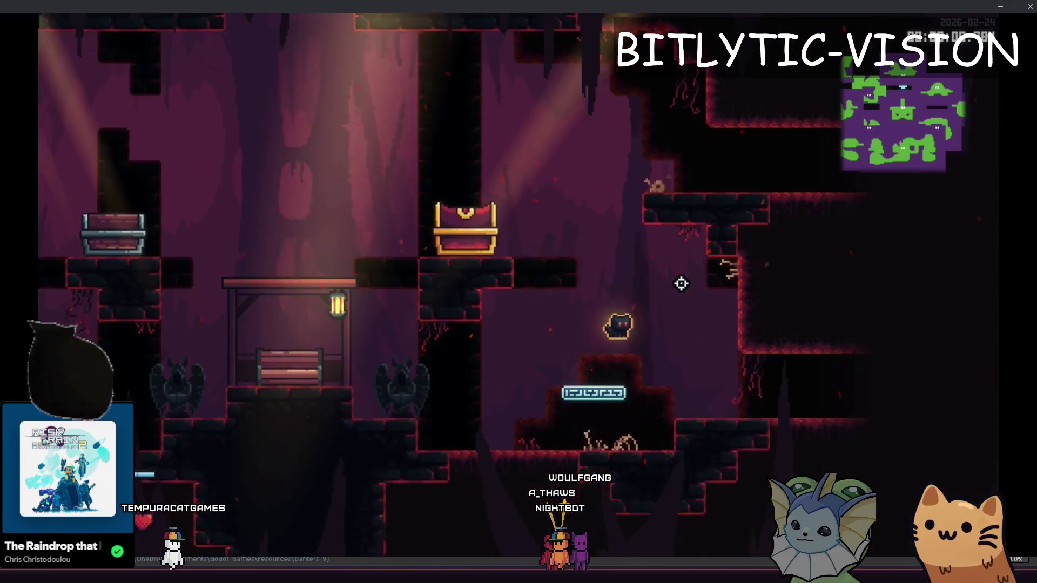
key(space)
key(space)
key(Right)
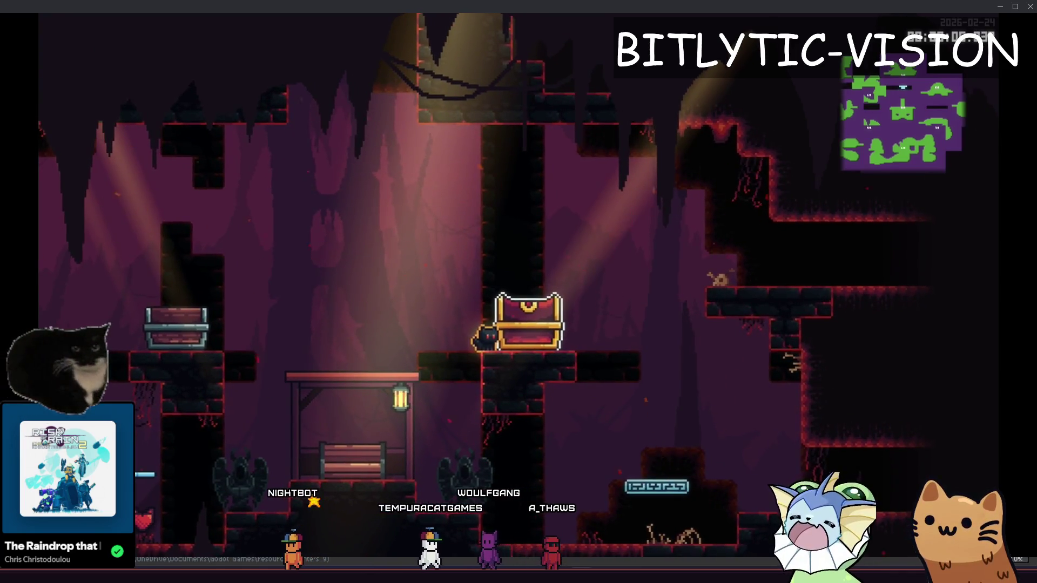
key(space)
key(Left)
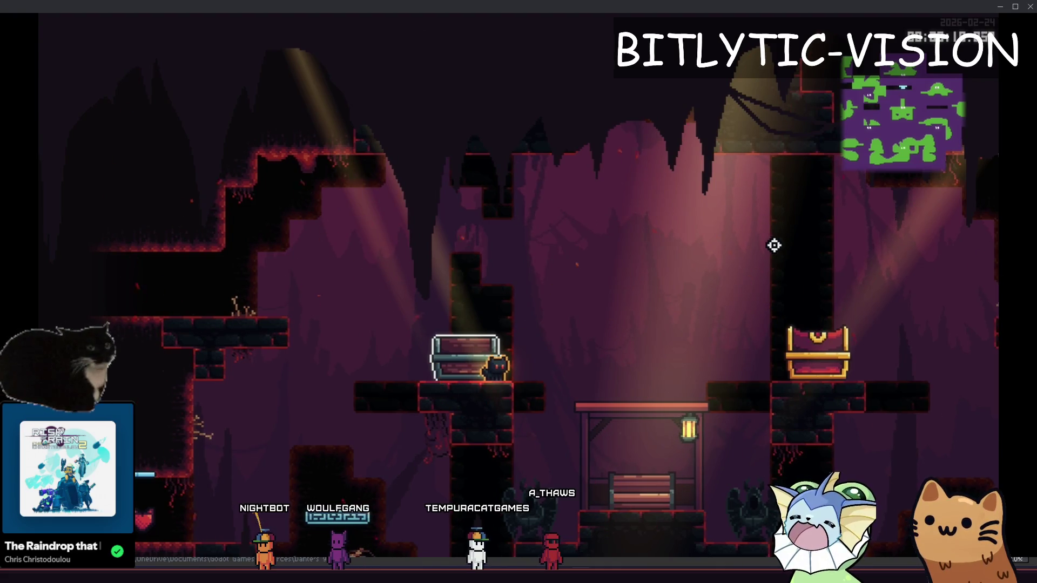
key(m)
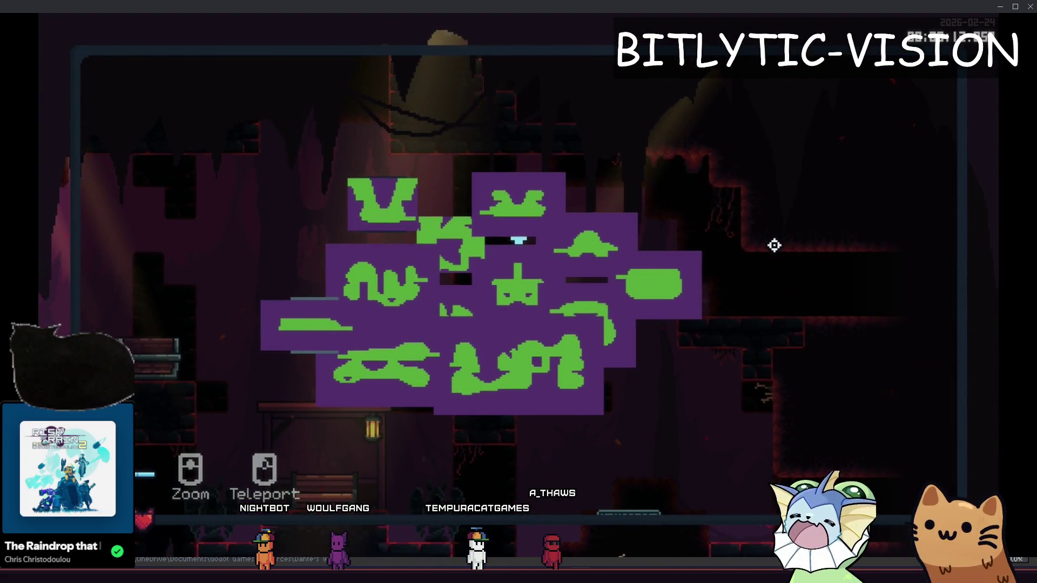
- Load the HUB level from the debug panel's level list
key(grave)
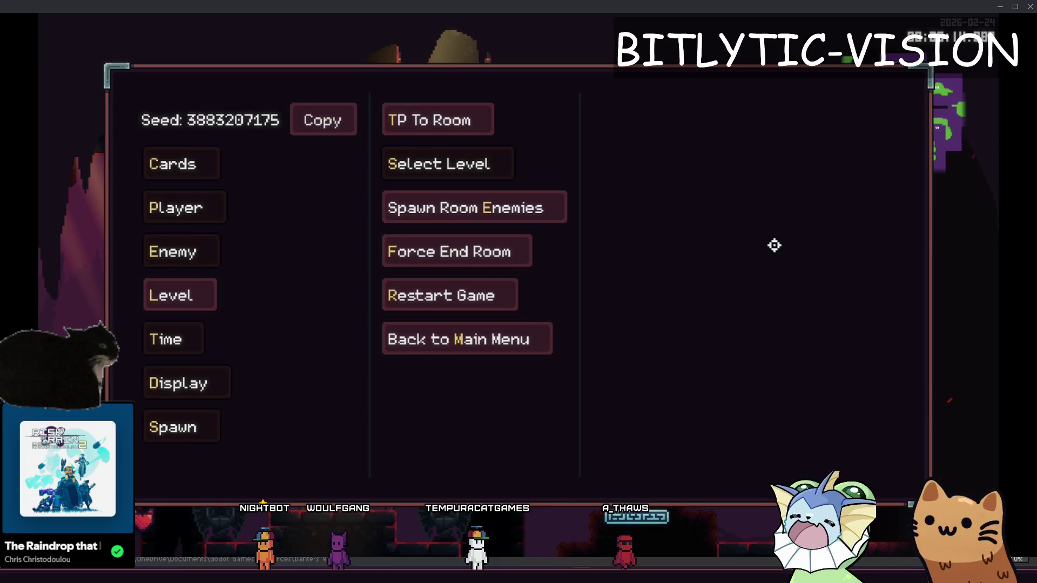
key(Return)
click(641, 159)
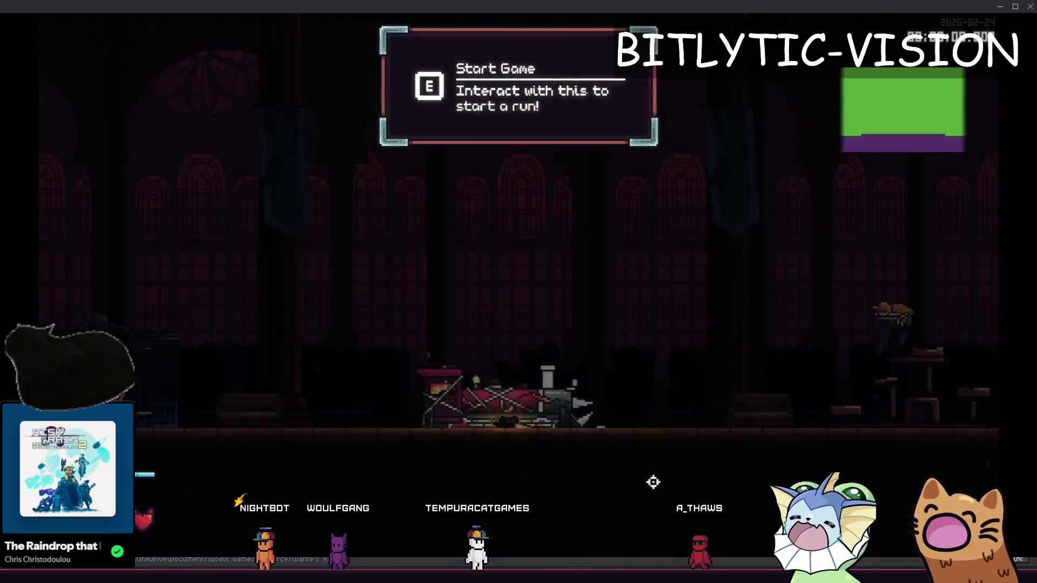
- View and zoom the hub's full map, move the player, then reopen the debug panel's Level options
key(m)
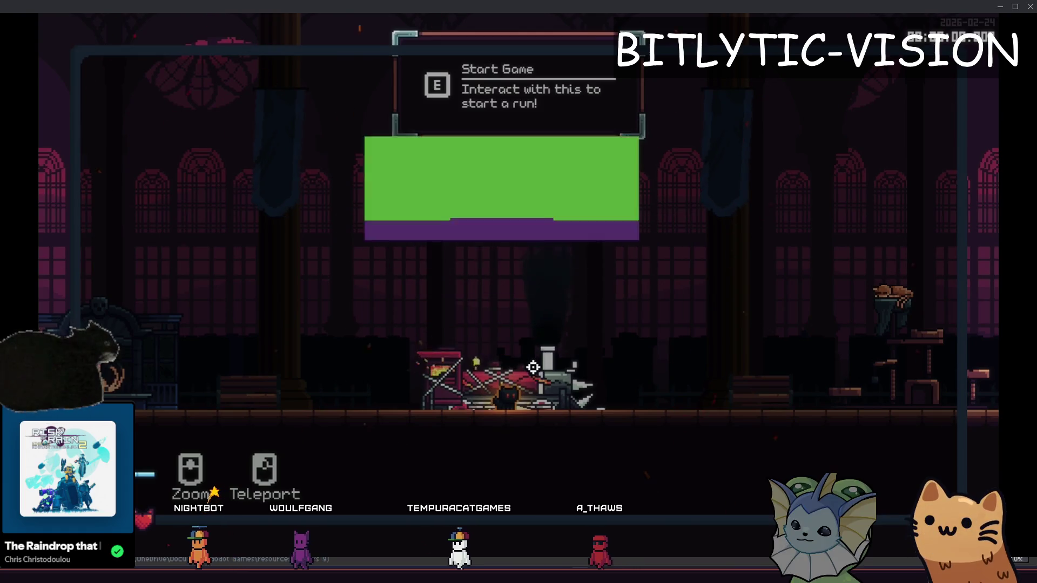
scroll(505, 254, down, 3)
scroll(523, 324, up, 3)
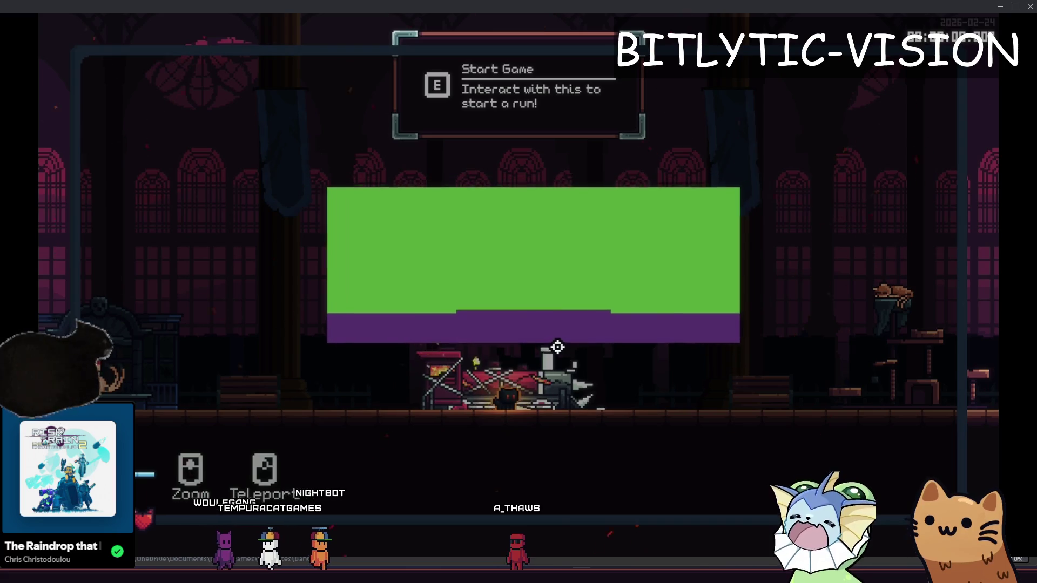
key(a)
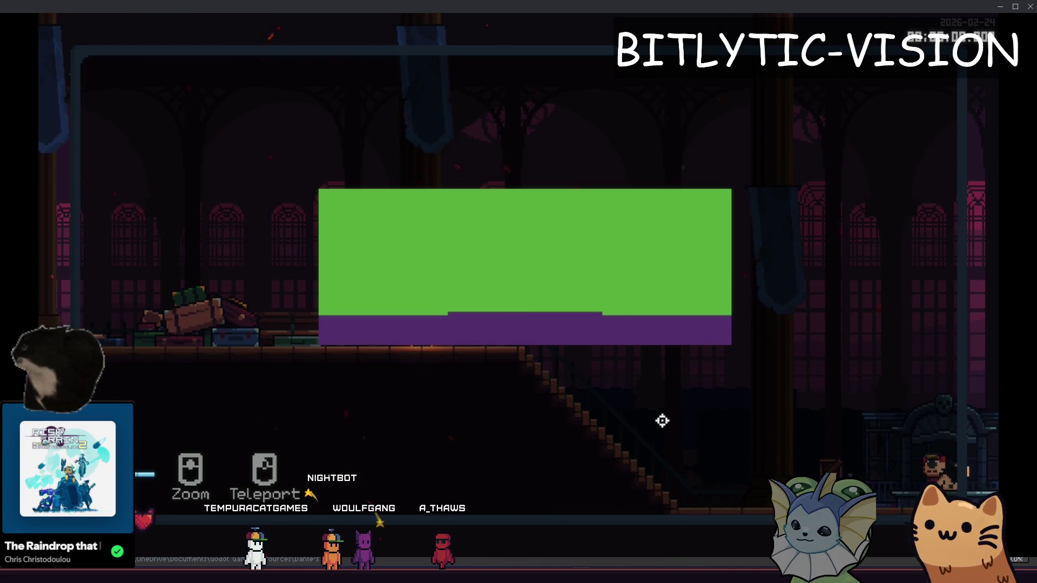
key(F1)
key(F1)
key(F1)
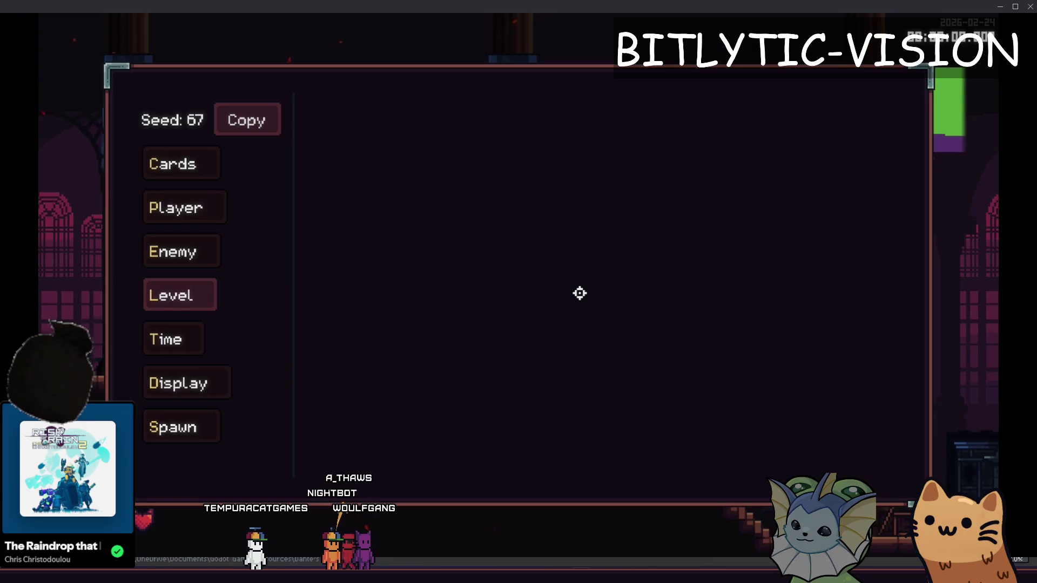
key(F1)
key(F1)
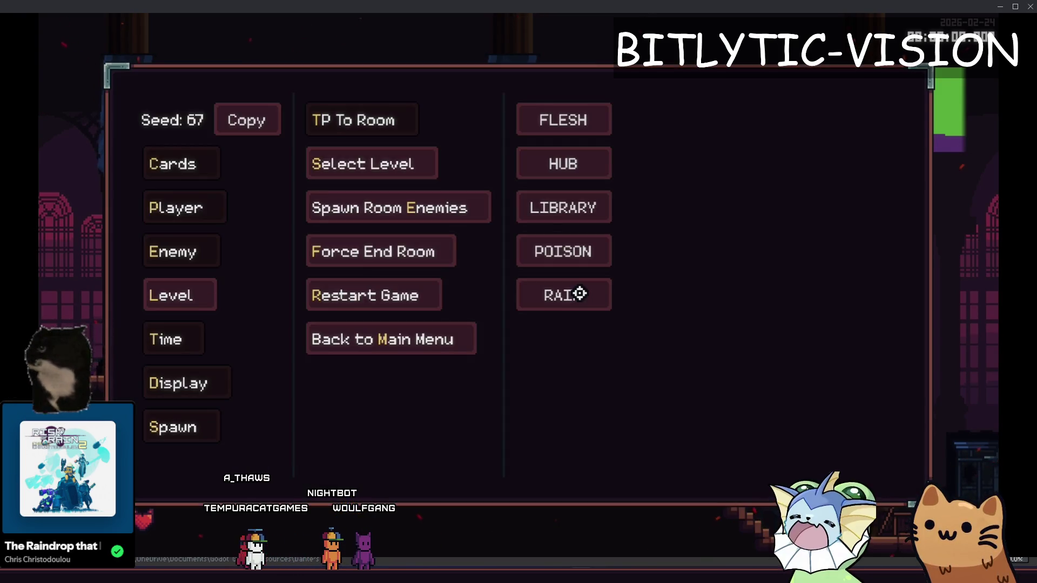
- Load the green jungle level to check its minimap, then reopen the debug menu
click(579, 265)
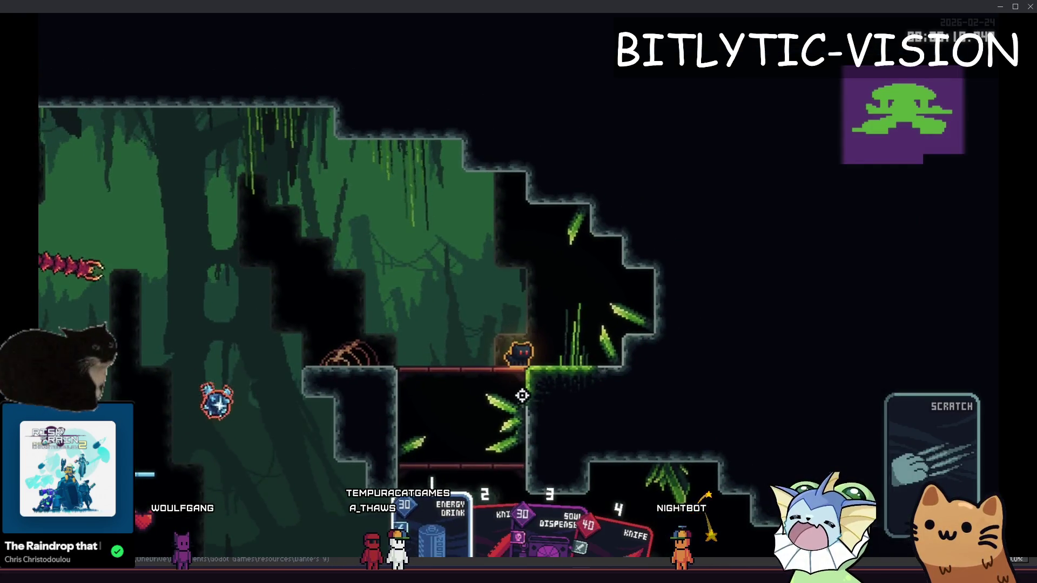
key(F1)
key(F1)
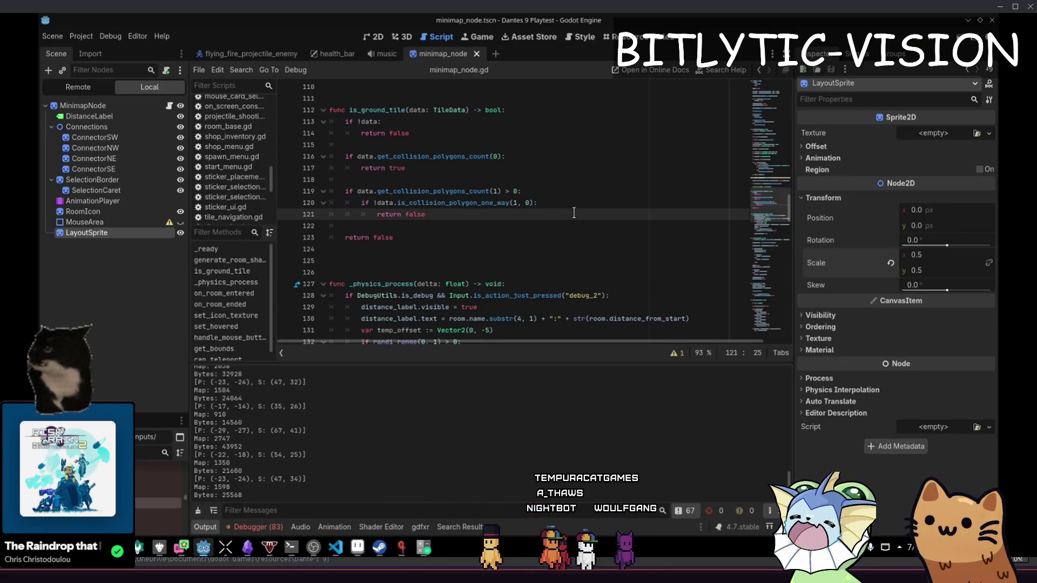
- Set solid_color to red Color(0.647, 0.188, 0.188) using the colour picker
scroll(573, 212, up, 9)
click(449, 179)
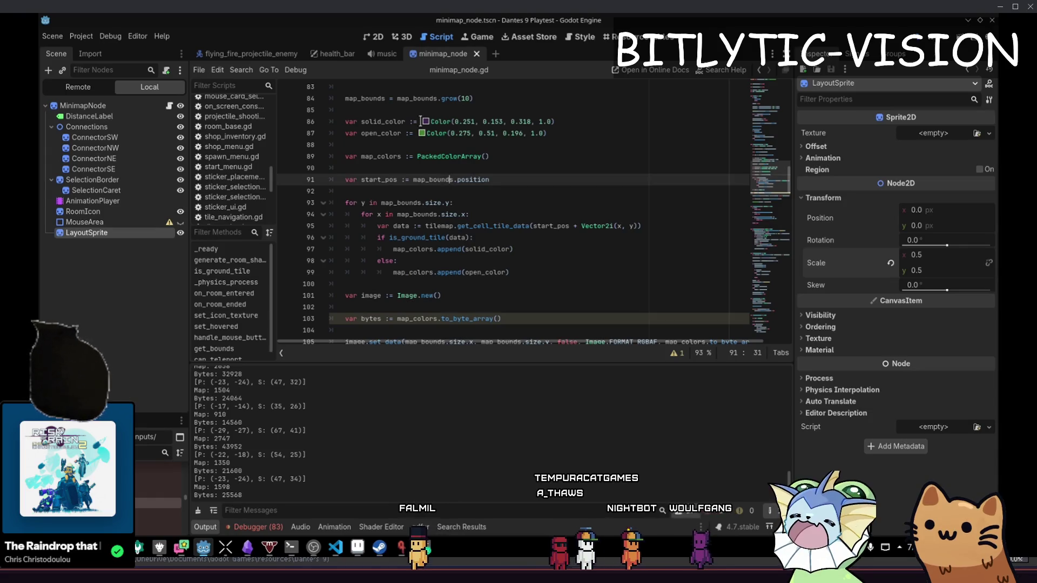
click(425, 122)
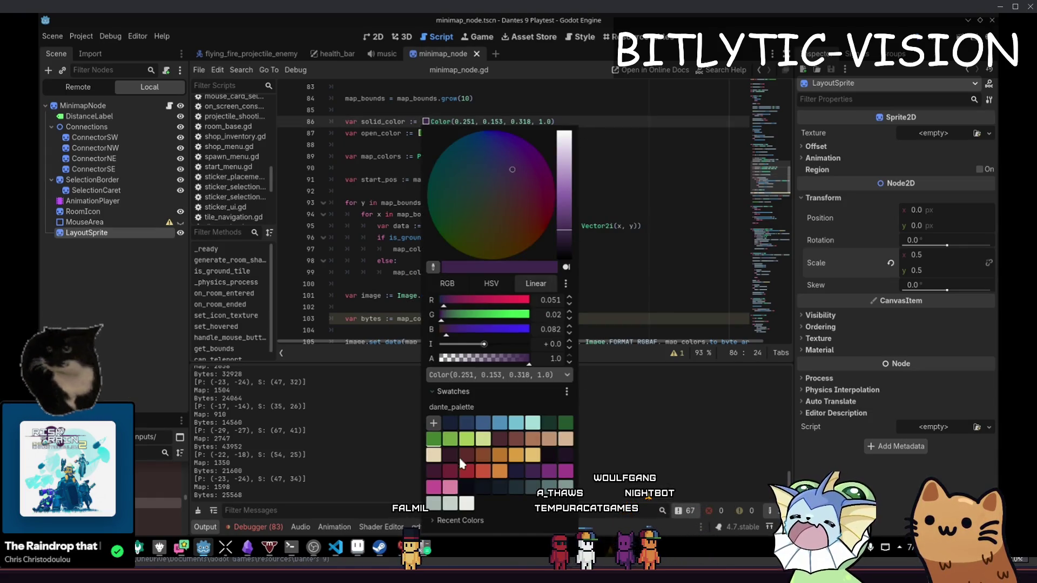
click(467, 475)
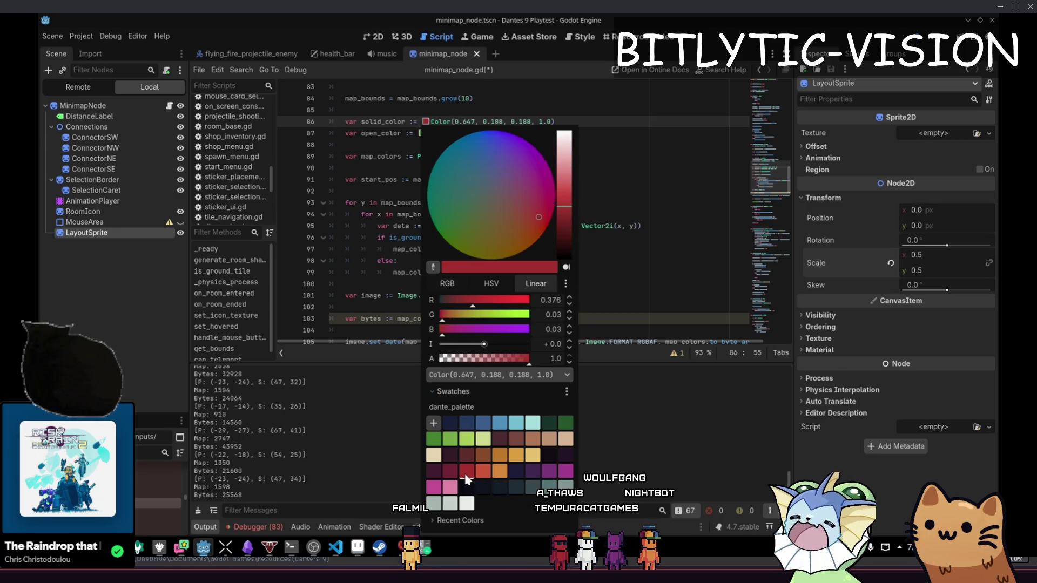
click(637, 178)
- Make open_color a dark maroon with alpha 0.538, save, and launch the game
click(456, 358)
drag(499, 263, 493, 264)
click(346, 168)
key(ctrl+s)
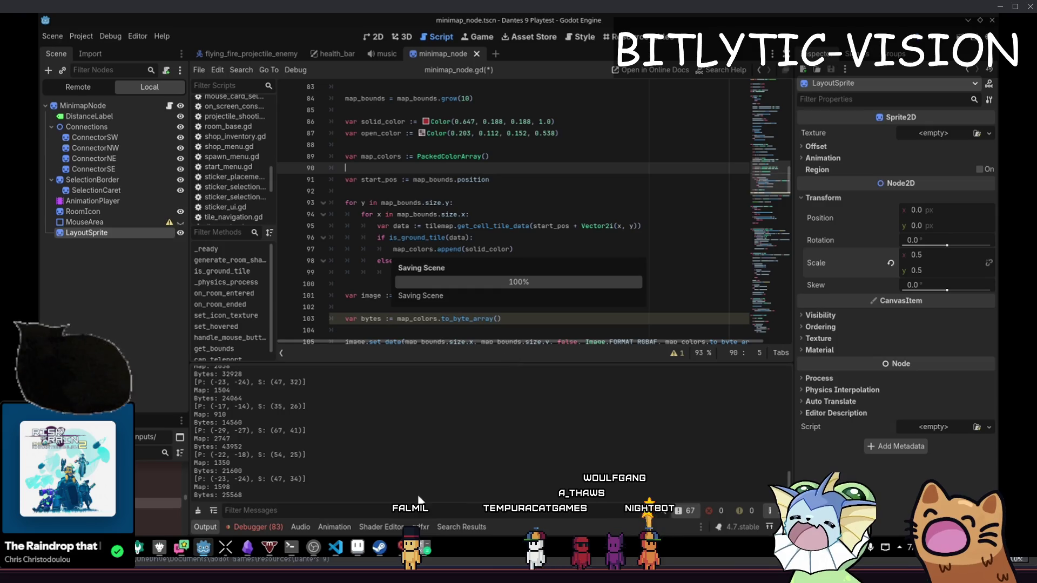
key(grave)
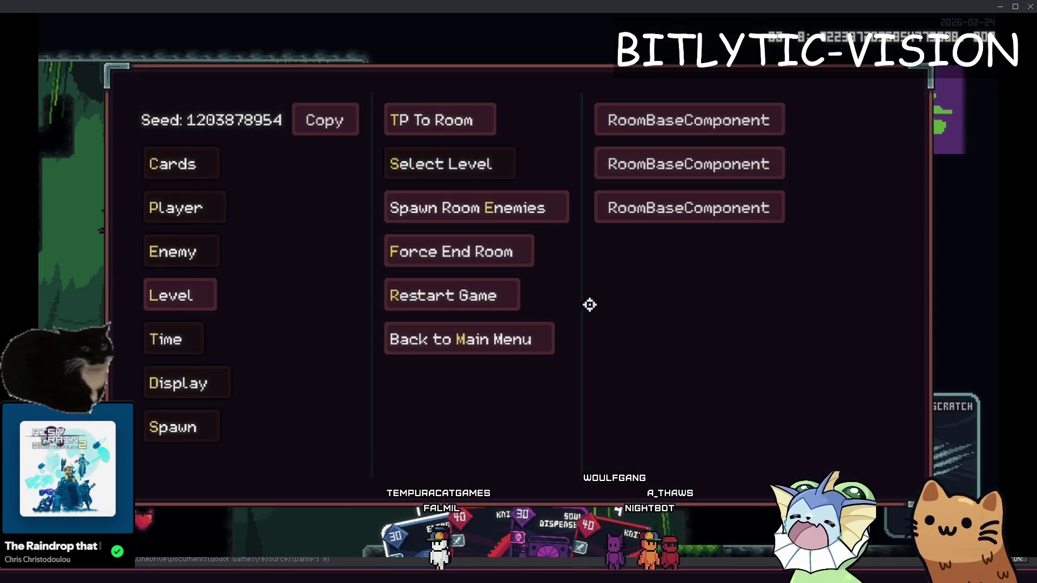
- Run load_scene hub_room.tscn from the in-game console
key(grave)
key(grave)
key(grave)
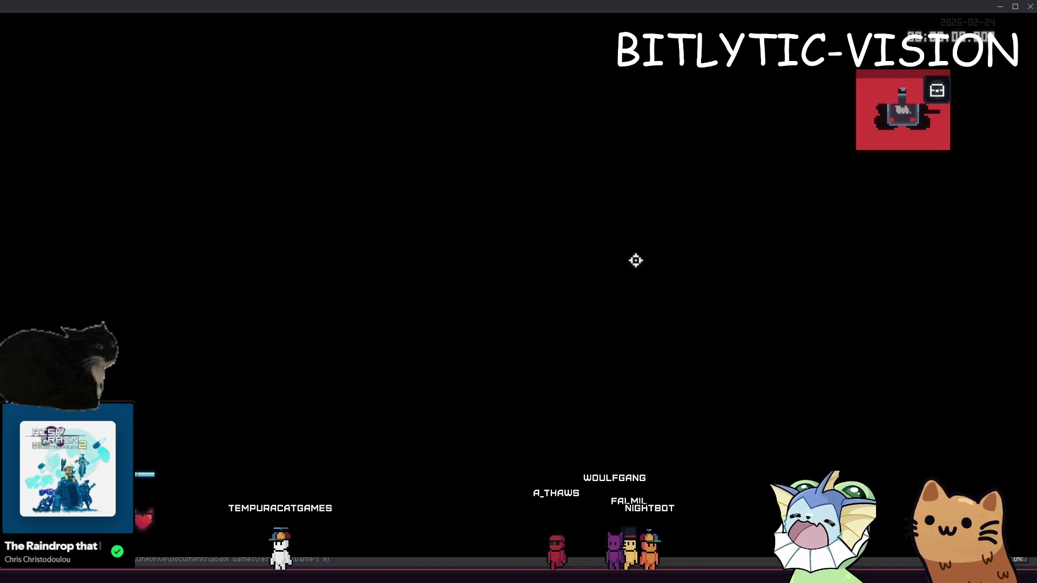
key(grave)
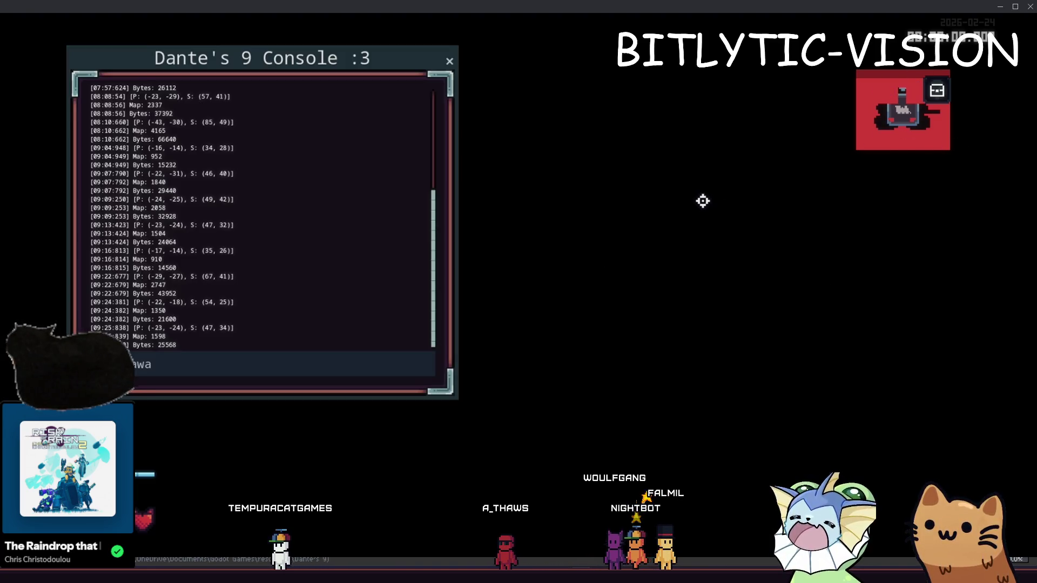
key(Tab)
key(Tab)
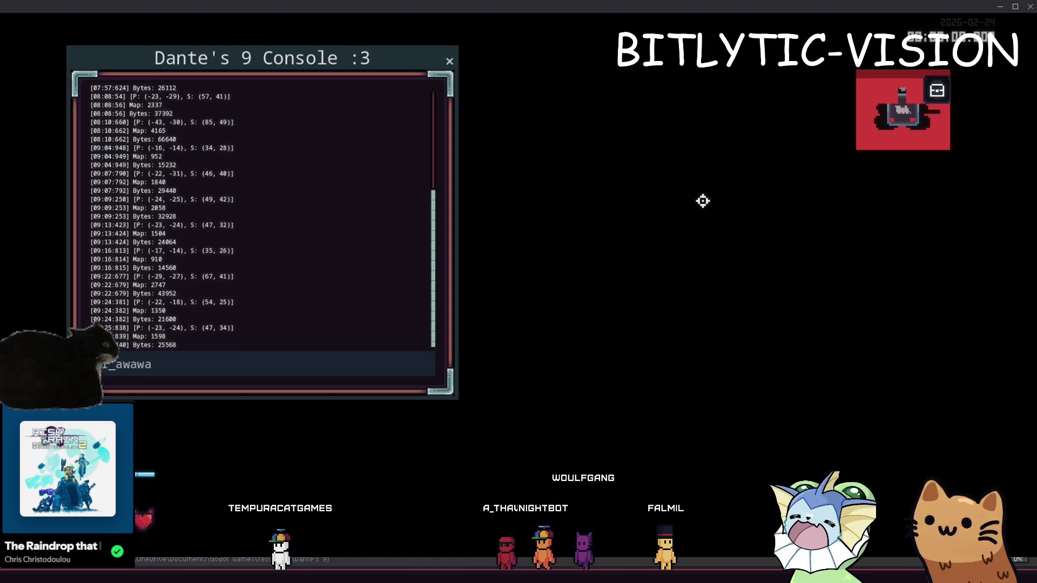
text(load_scene ro)
text(om)
key(BackSpace)
key(BackSpace)
key(BackSpace)
text(hub_)
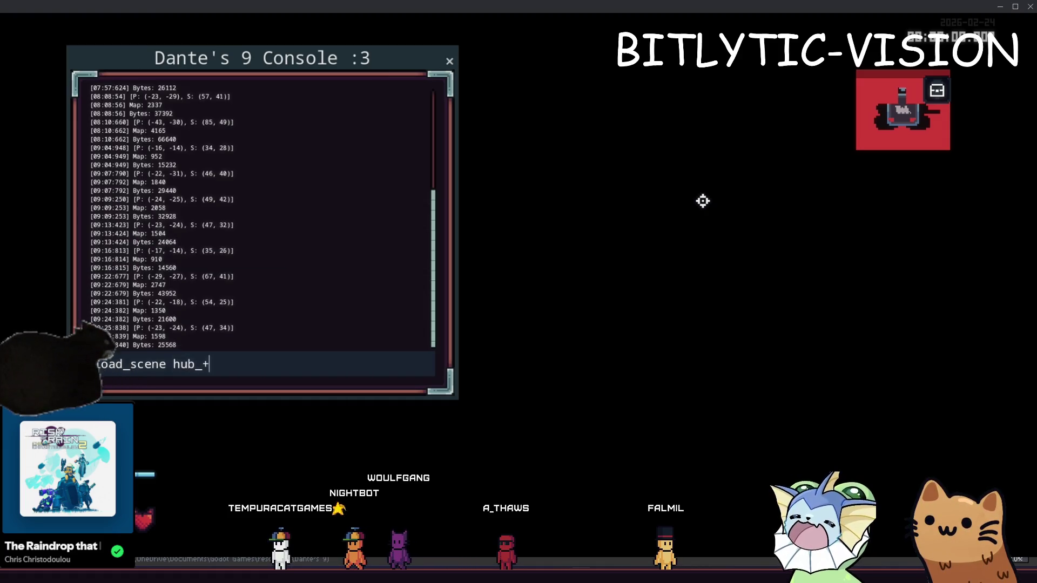
text(room.tsc)
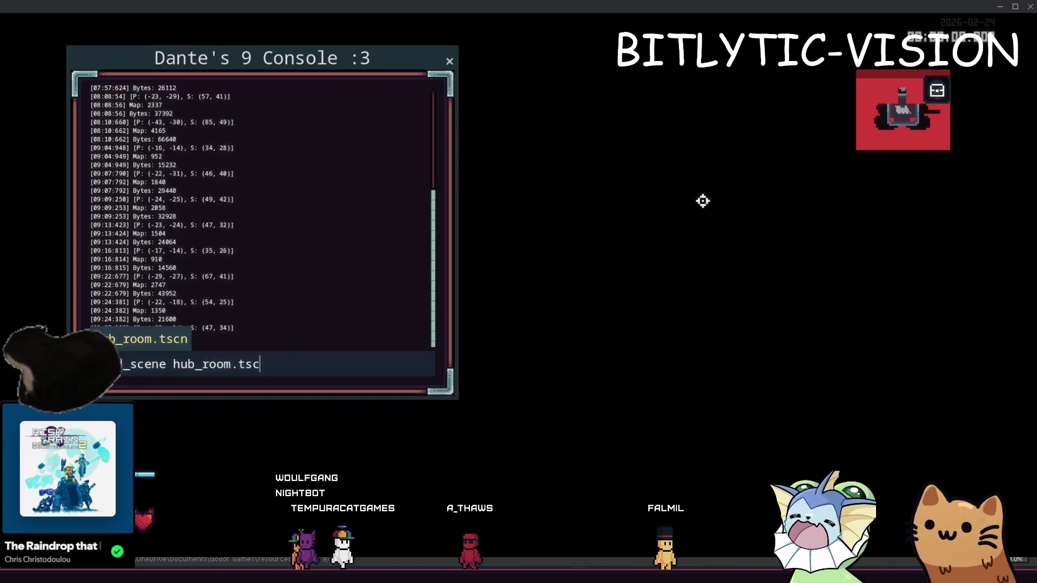
text(n)
key(Return)
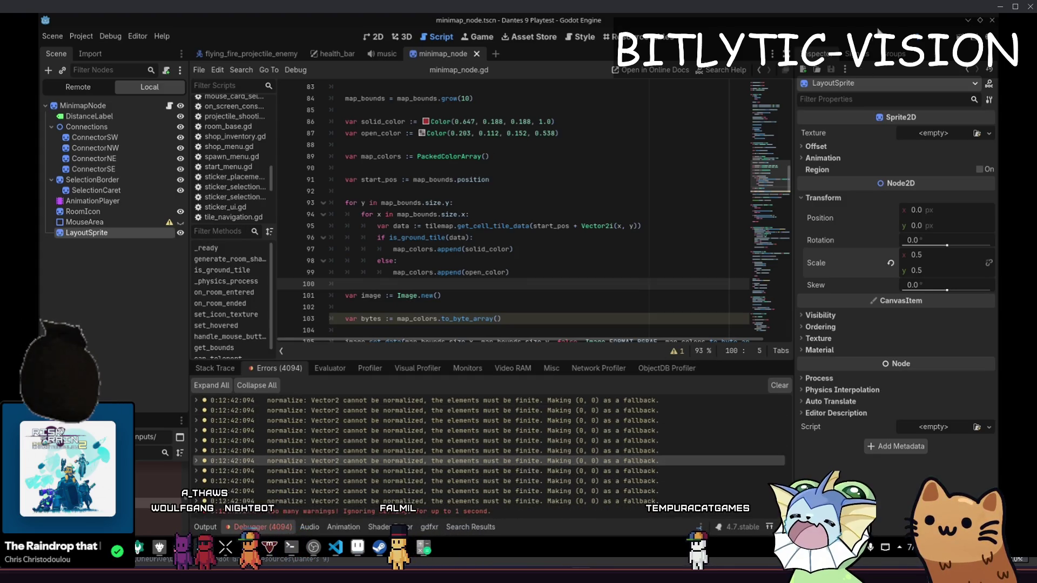
- Relaunch the game with F5 and show the debug menu's level list
key(F5)
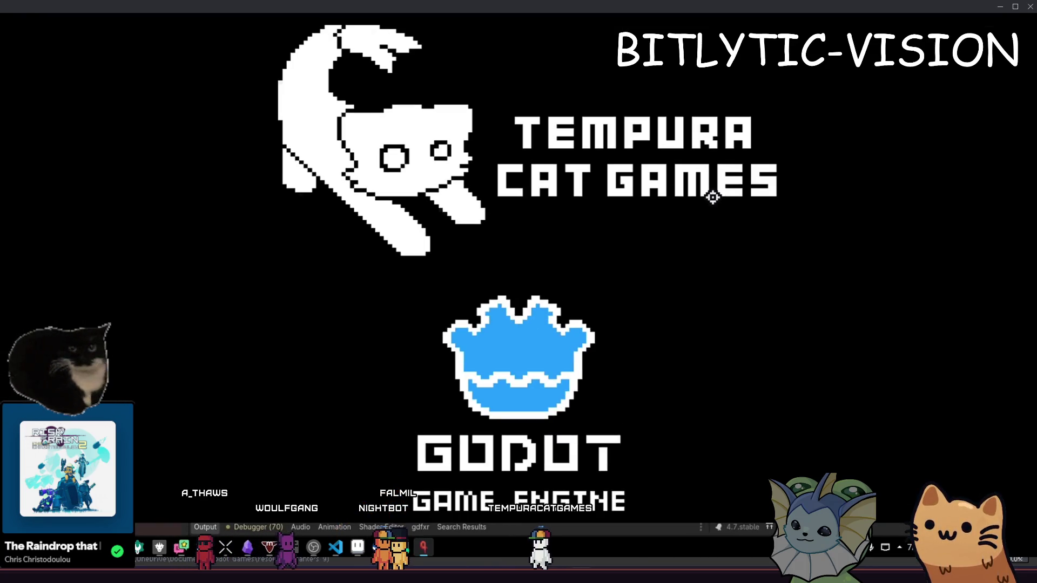
key(grave)
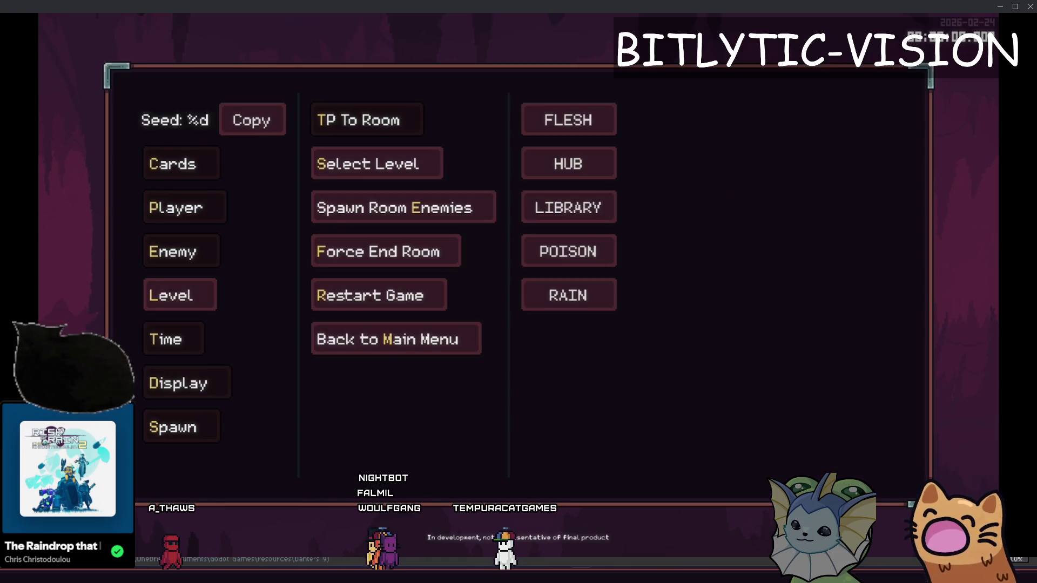
- Load a new cave level, zoom the red map, and jump the cat up-left then right
click(569, 164)
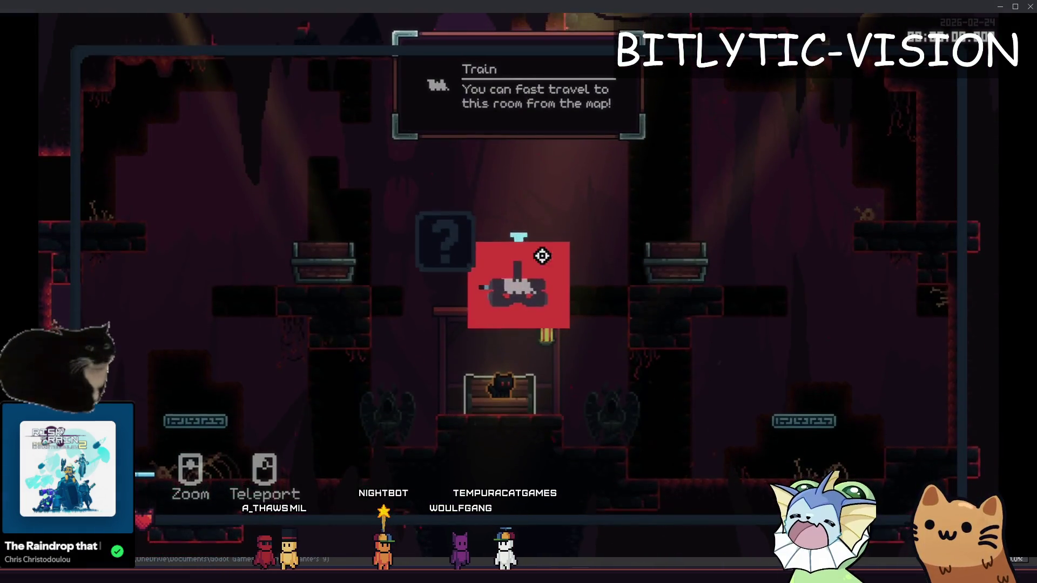
scroll(523, 283, up, 2)
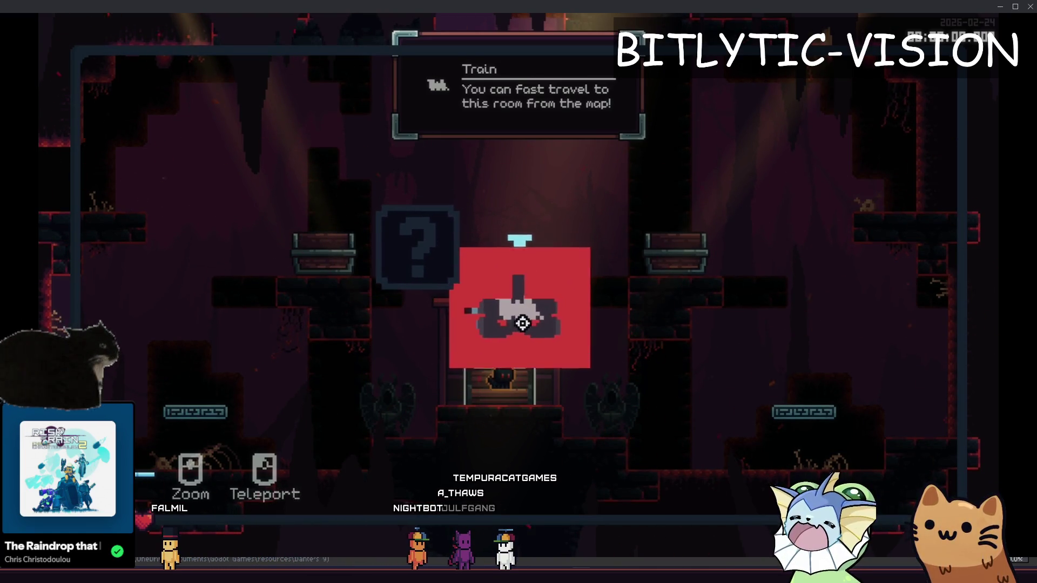
scroll(533, 292, down, 3)
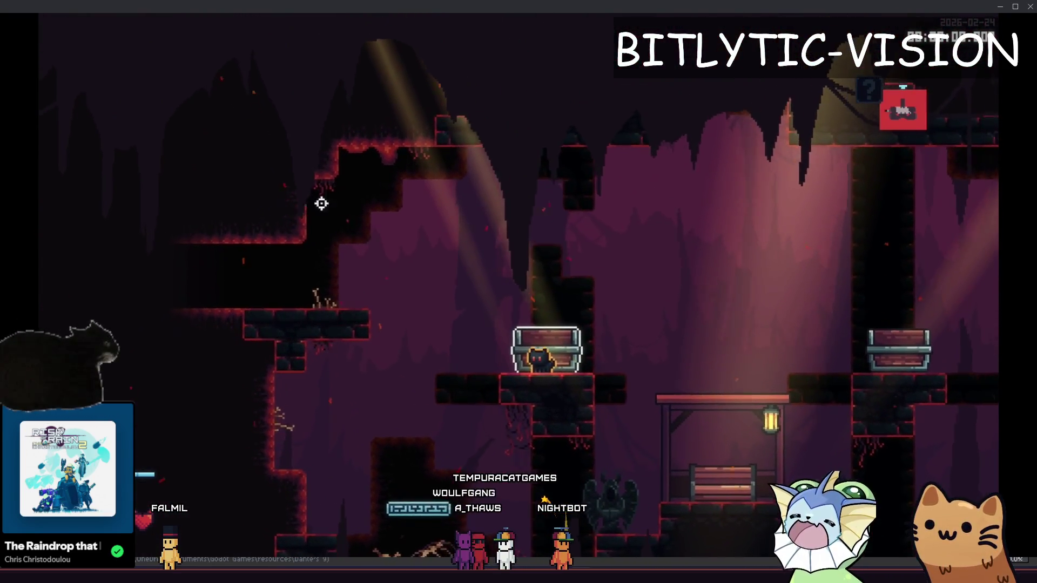
key(space)
key(a)
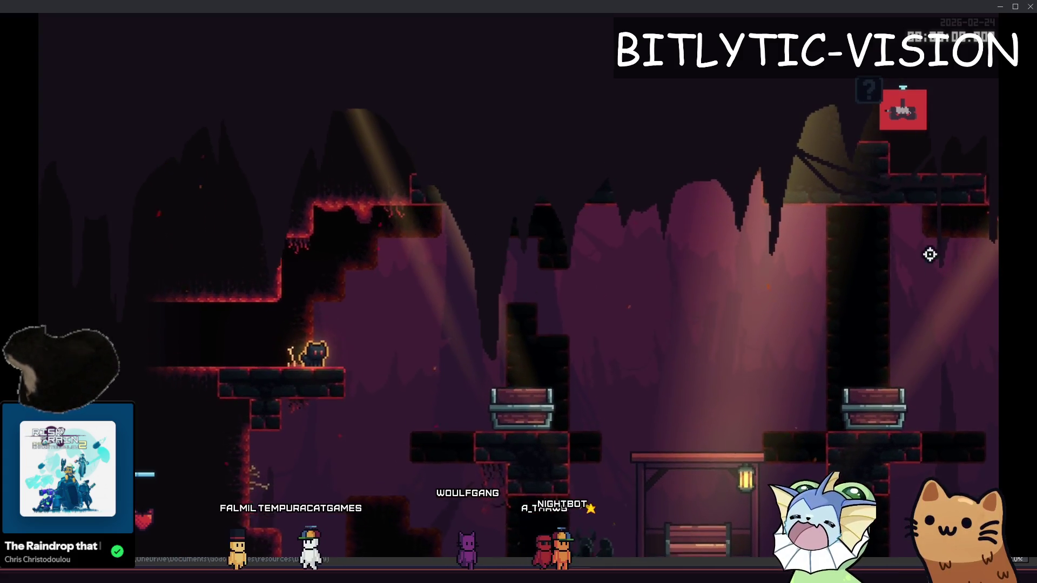
key(d)
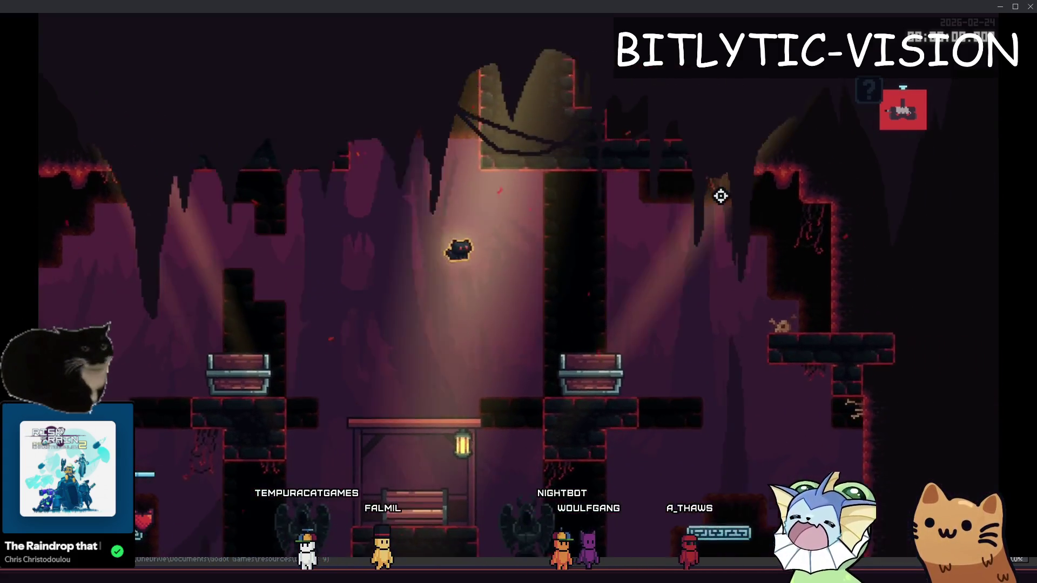
scroll(722, 196, down, 3)
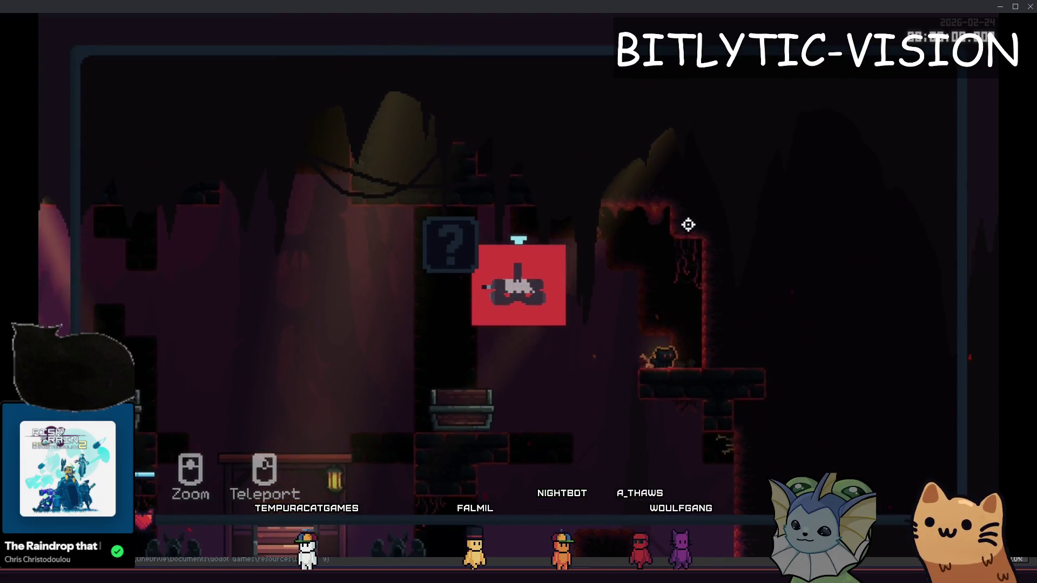
- Move the cat through the cave past the central chest onto the upper-right chest ledge
key(d)
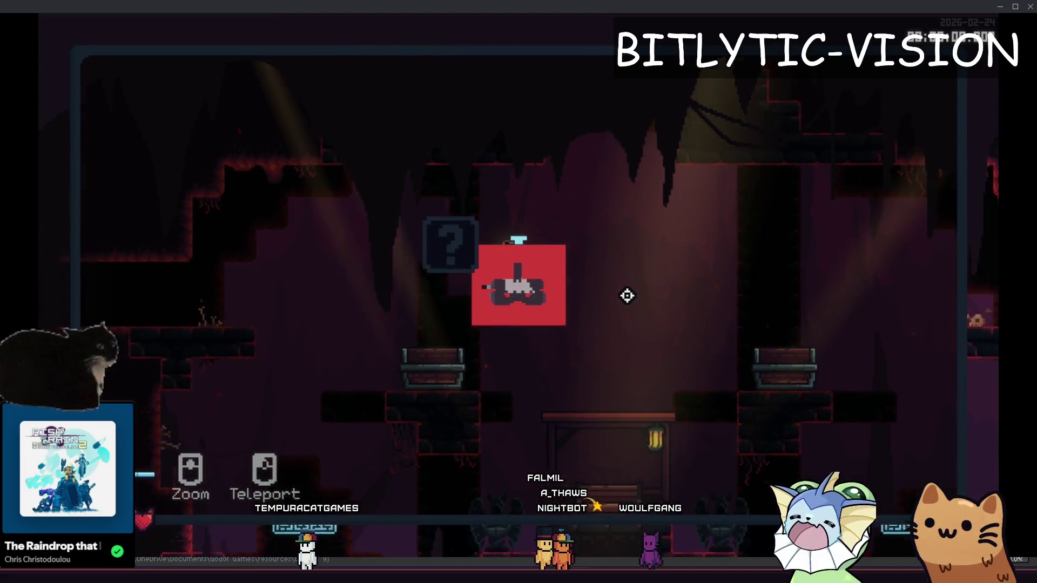
key(d)
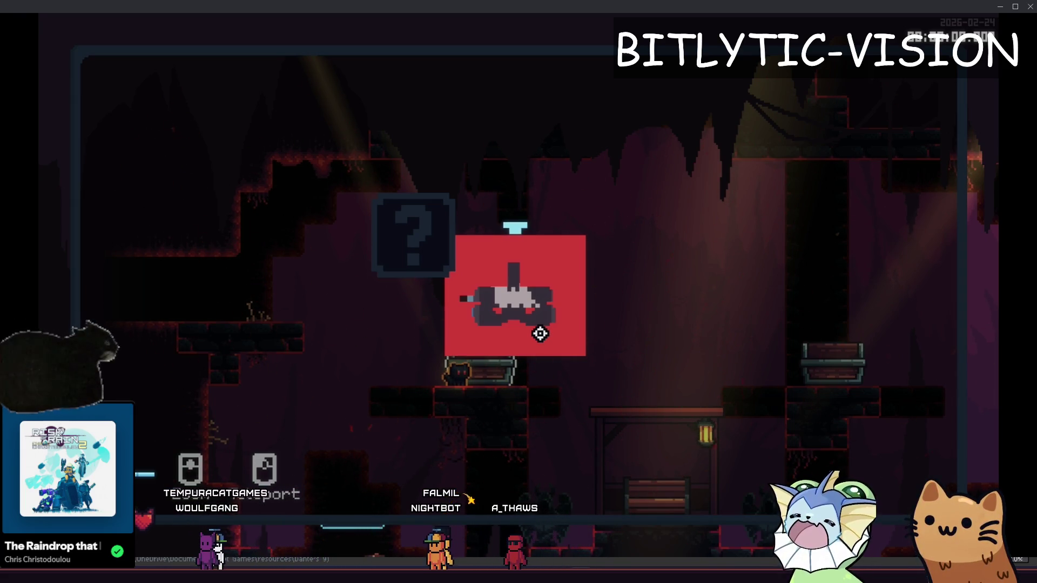
key(d)
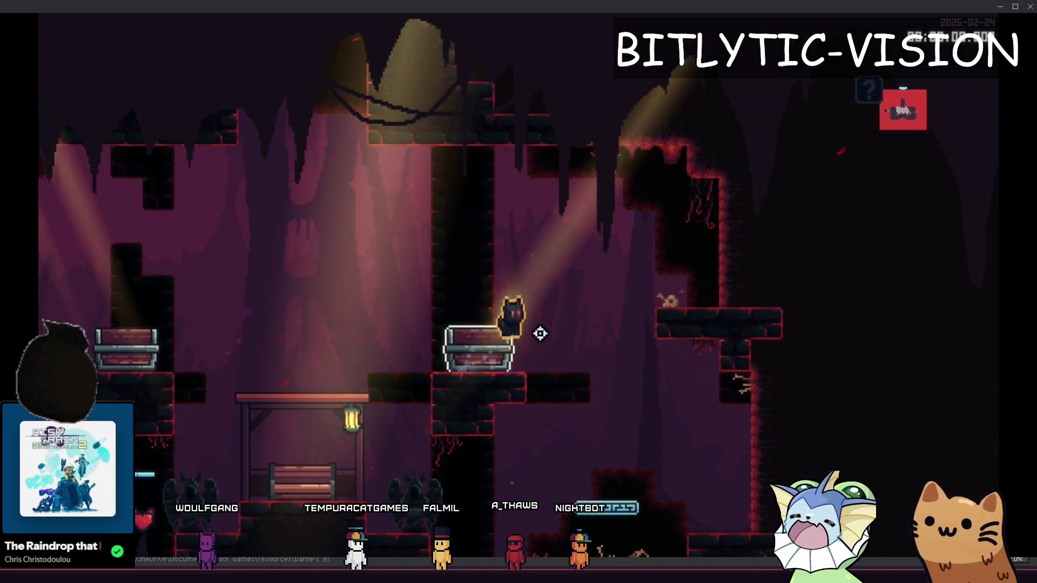
key(d)
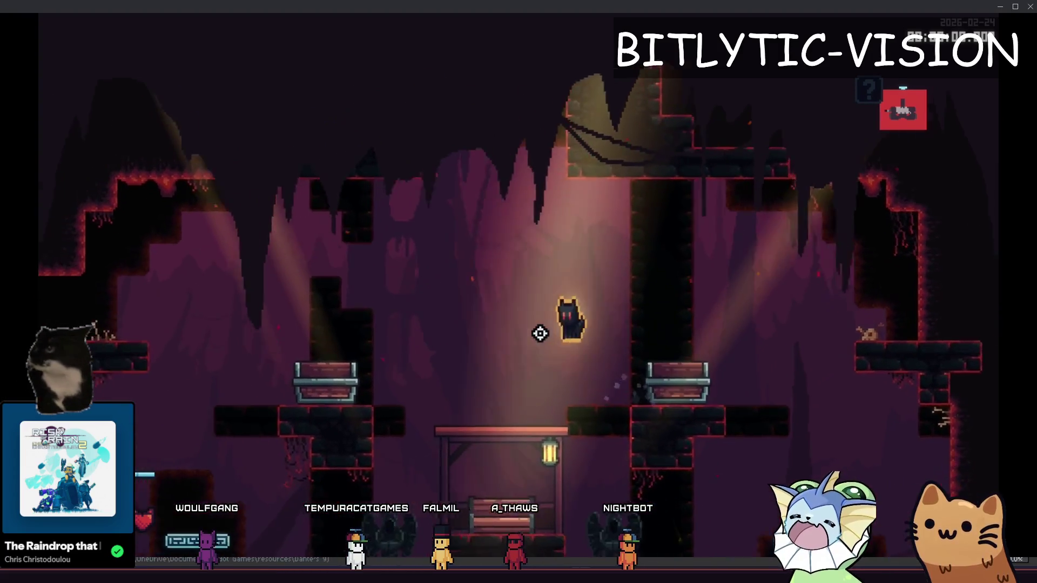
key(a)
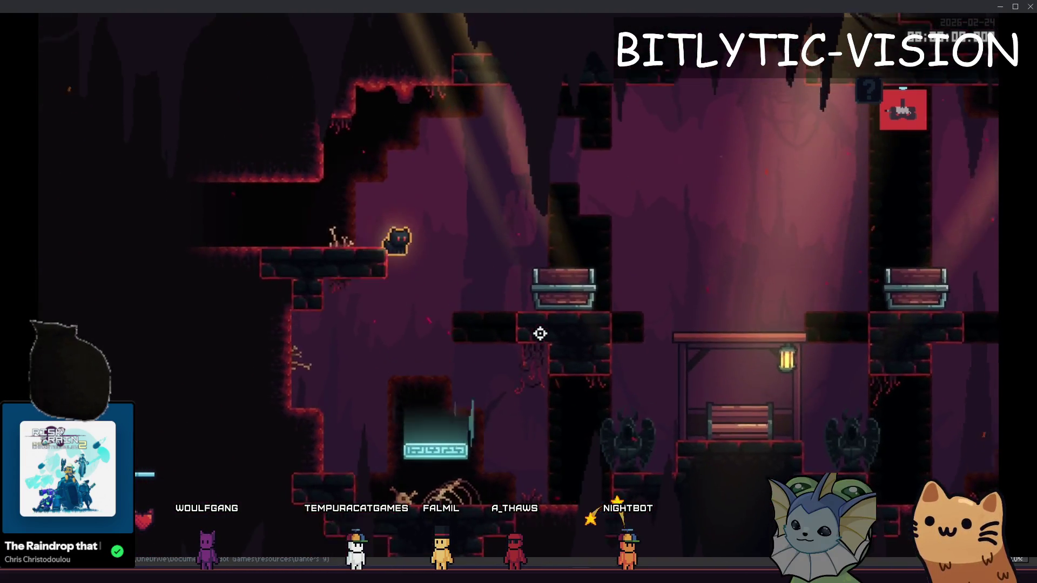
key(d)
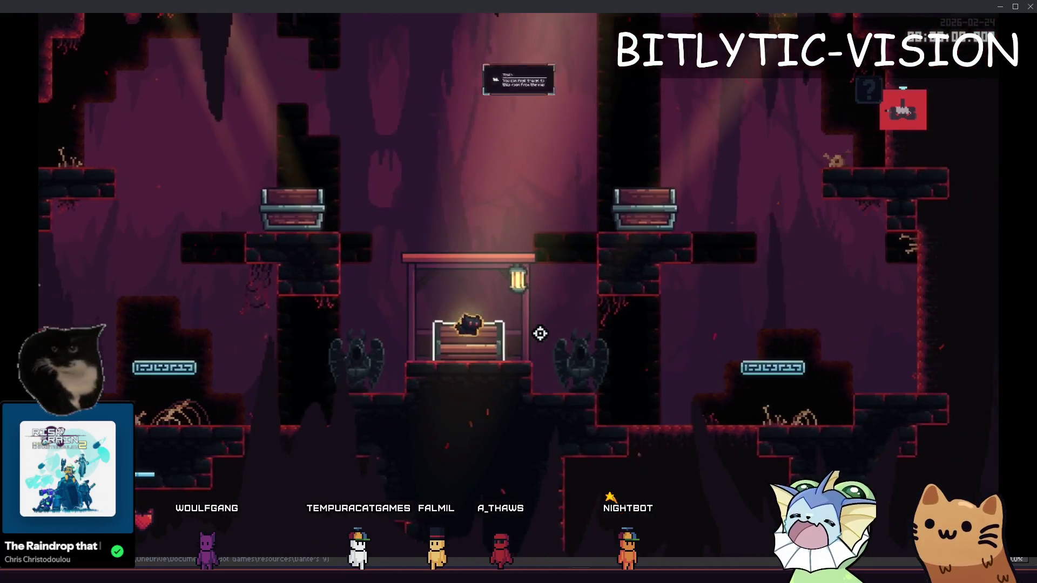
key(space)
key(d)
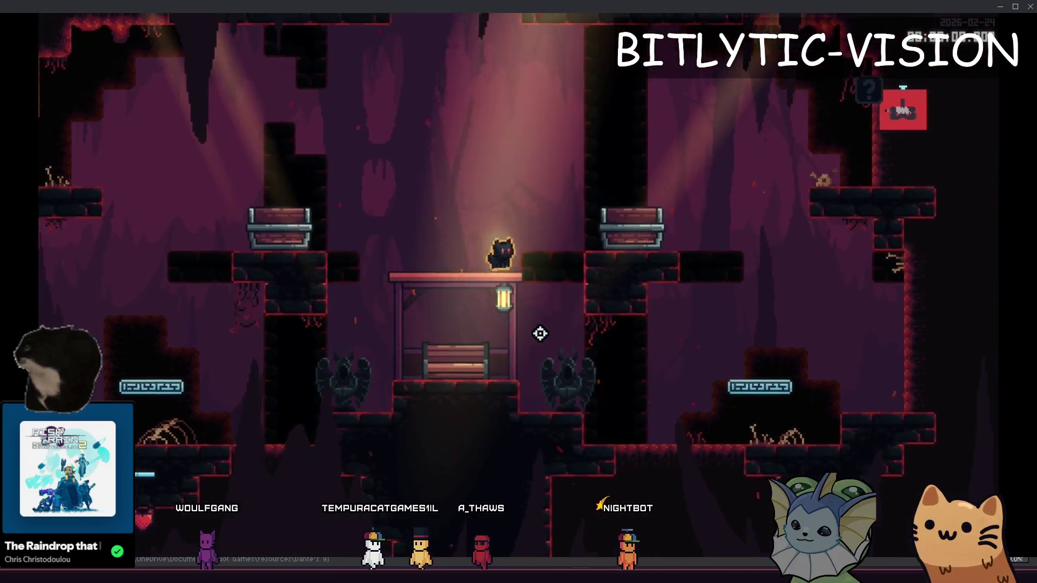